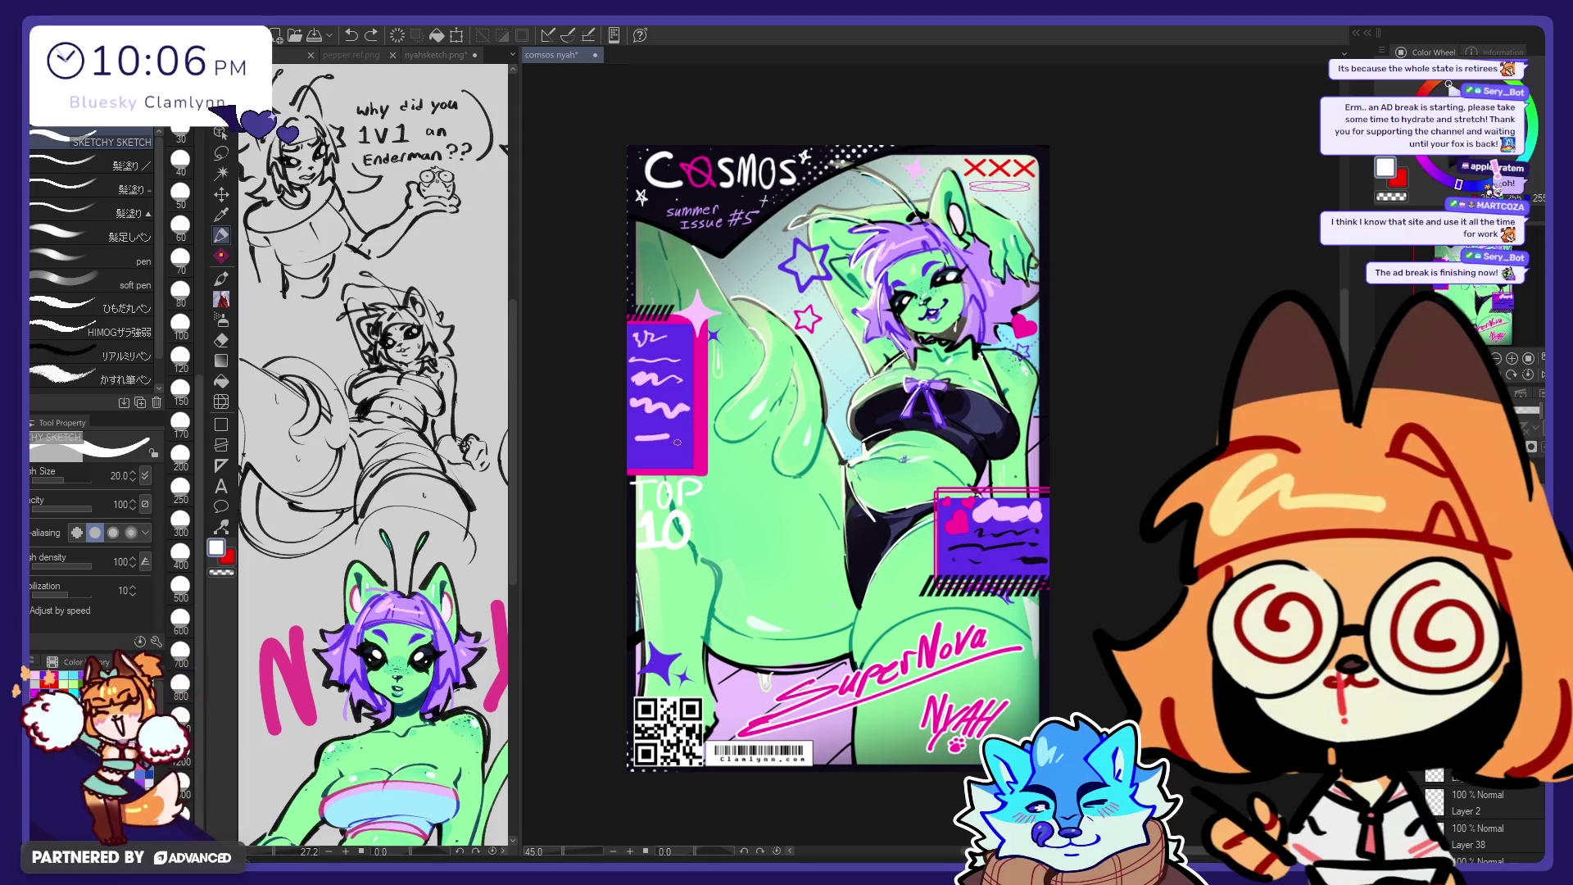
Step: Hand-letter 'BEST' in white at the cover's upper left, undoing the false starts drawn on the belly
drag(987, 450, 969, 437)
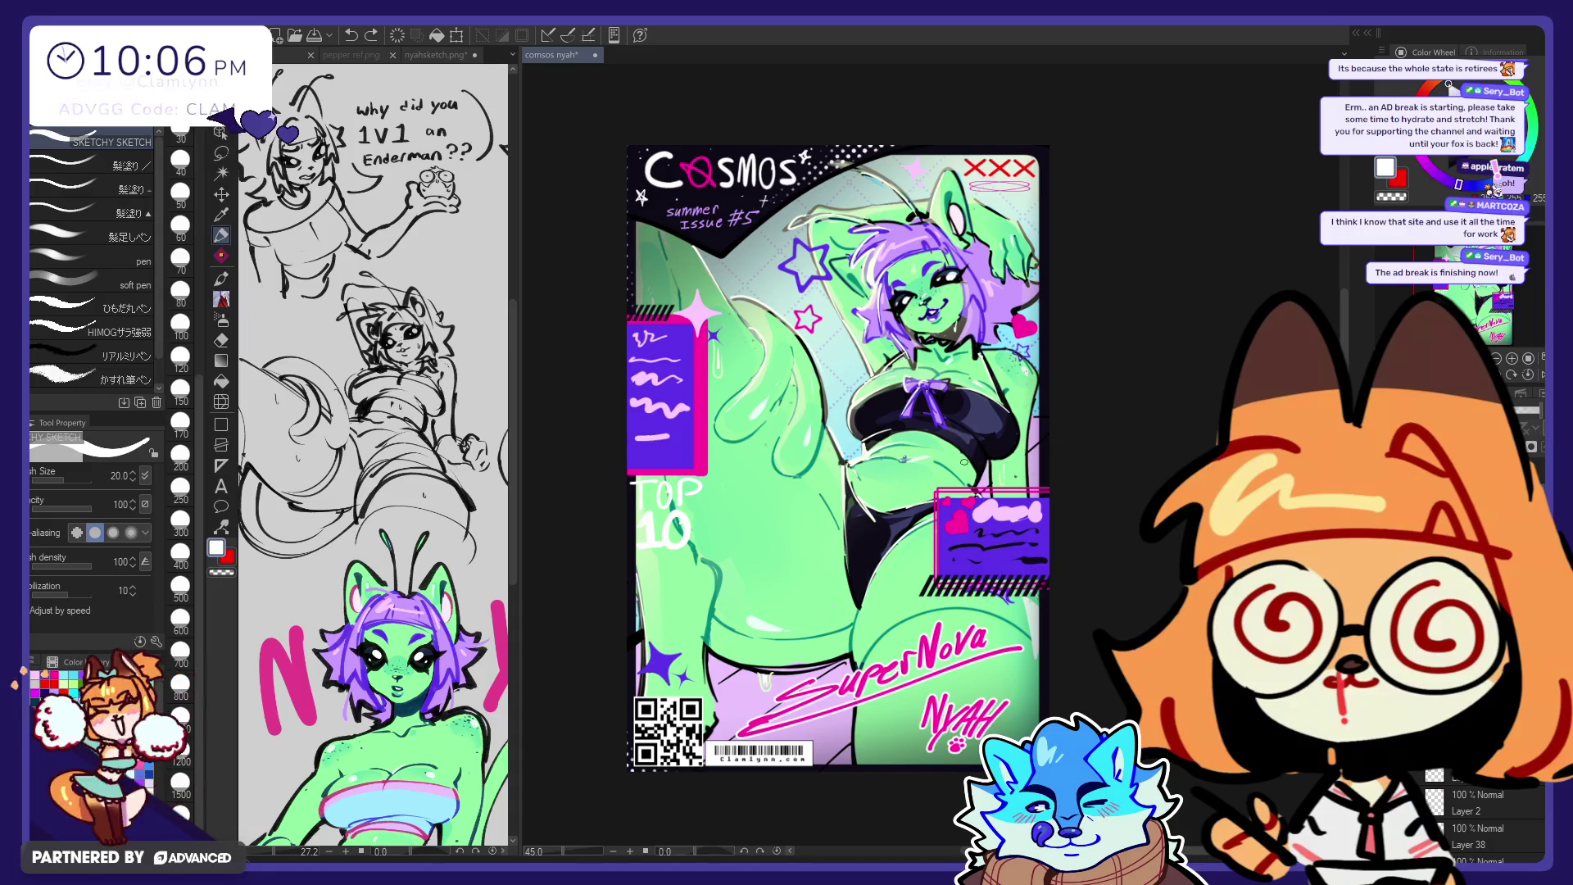
mouse_move(946, 442)
mouse_down()
mouse_move(942, 475)
mouse_move(980, 468)
mouse_up()
key(ctrl+z)
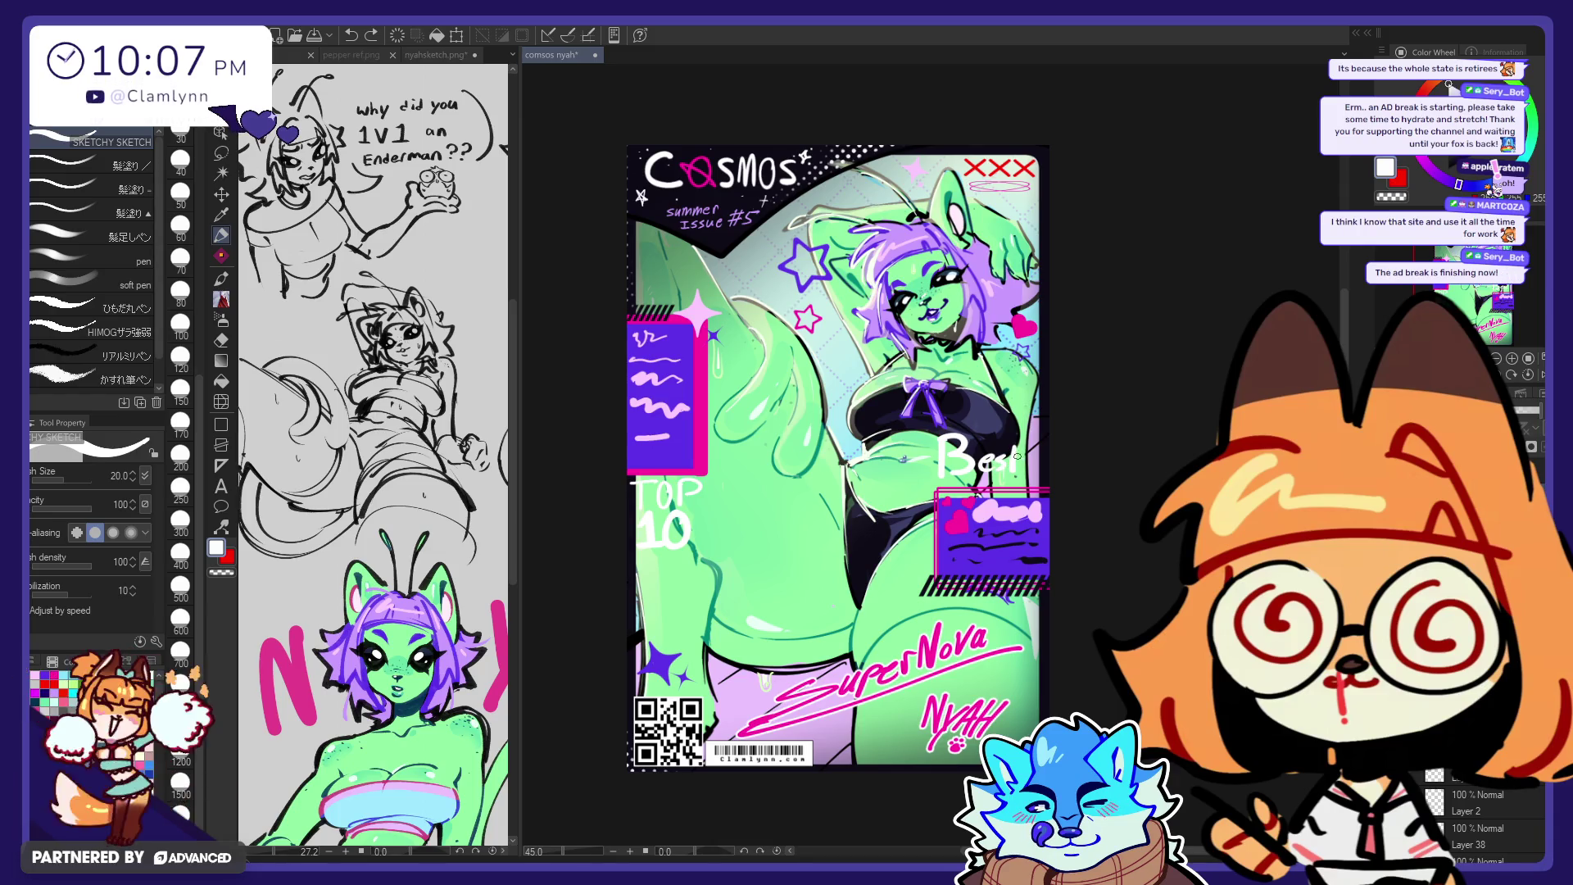
key(ctrl+z)
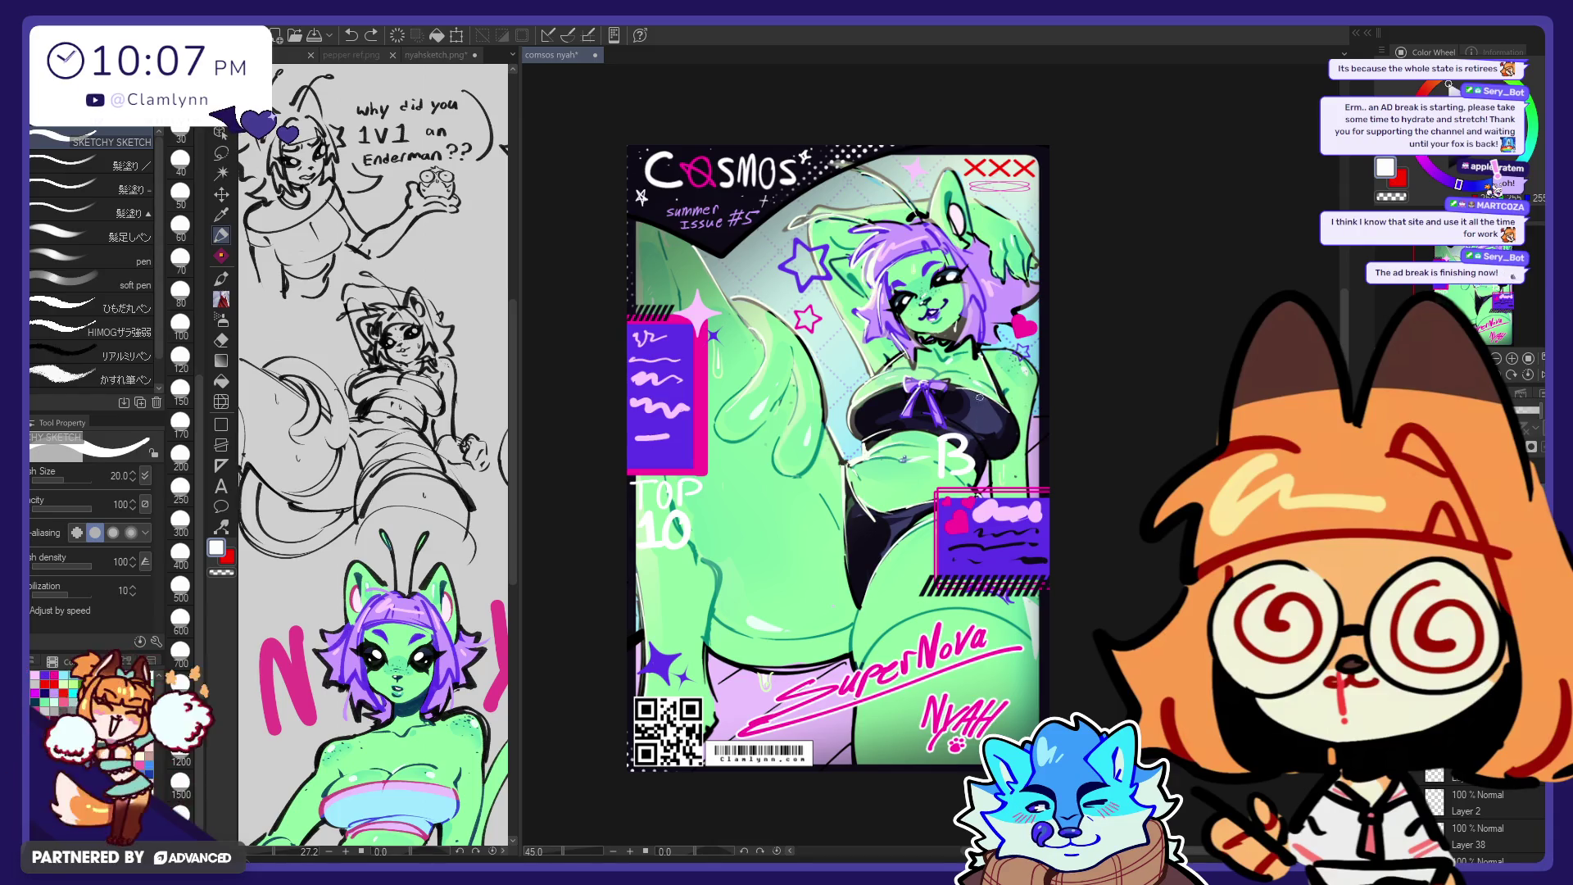
key(ctrl+z)
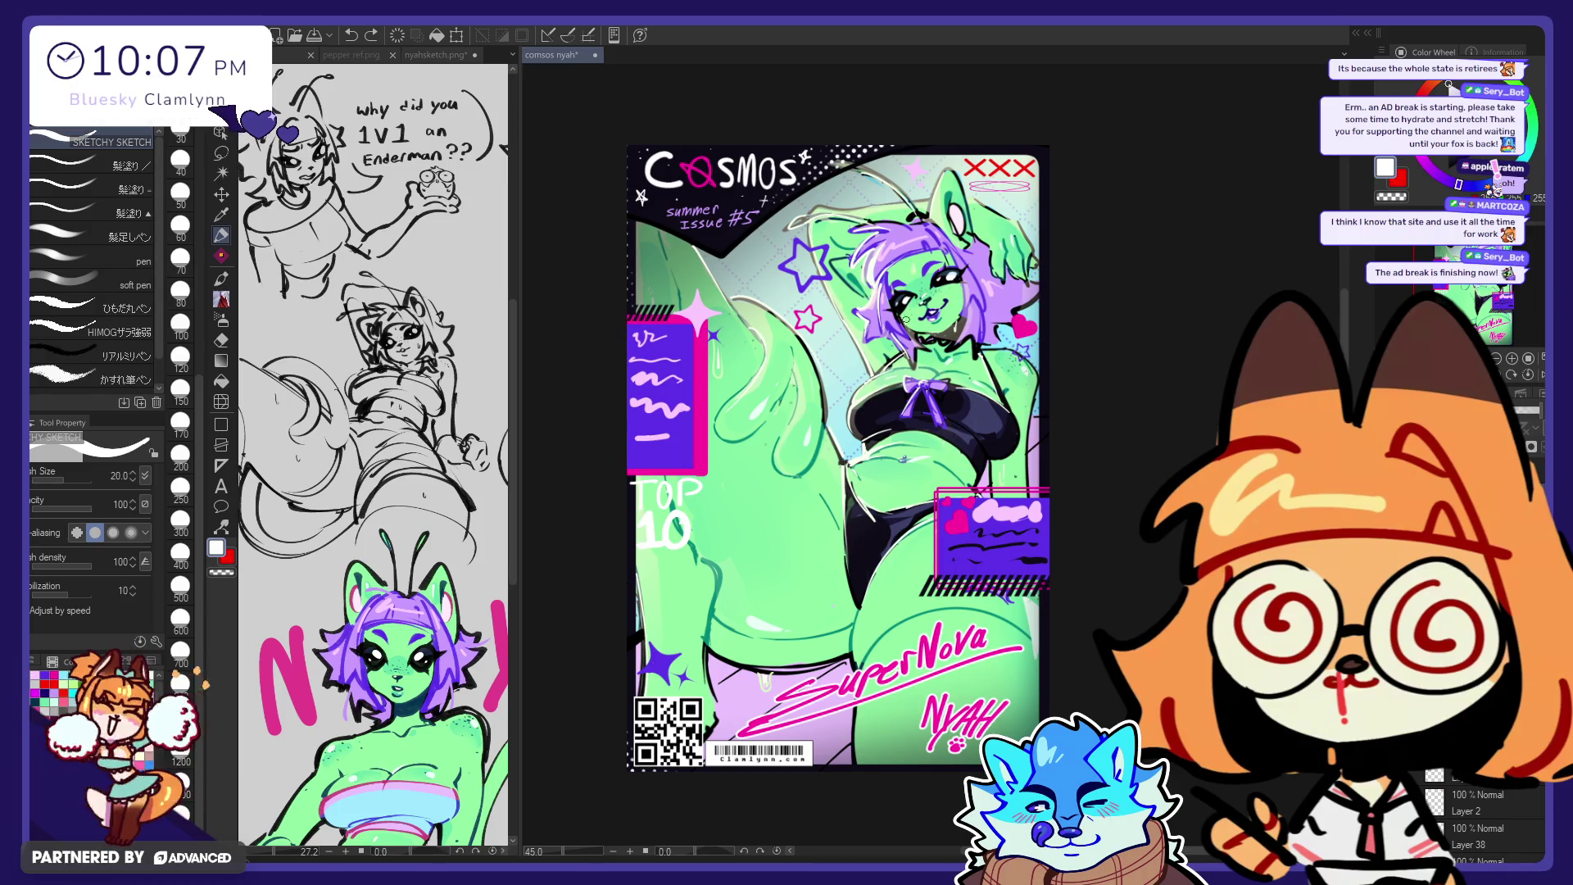
mouse_move(723, 271)
mouse_down()
mouse_move(726, 302)
mouse_move(766, 302)
mouse_move(788, 262)
mouse_move(793, 296)
mouse_move(836, 291)
mouse_up()
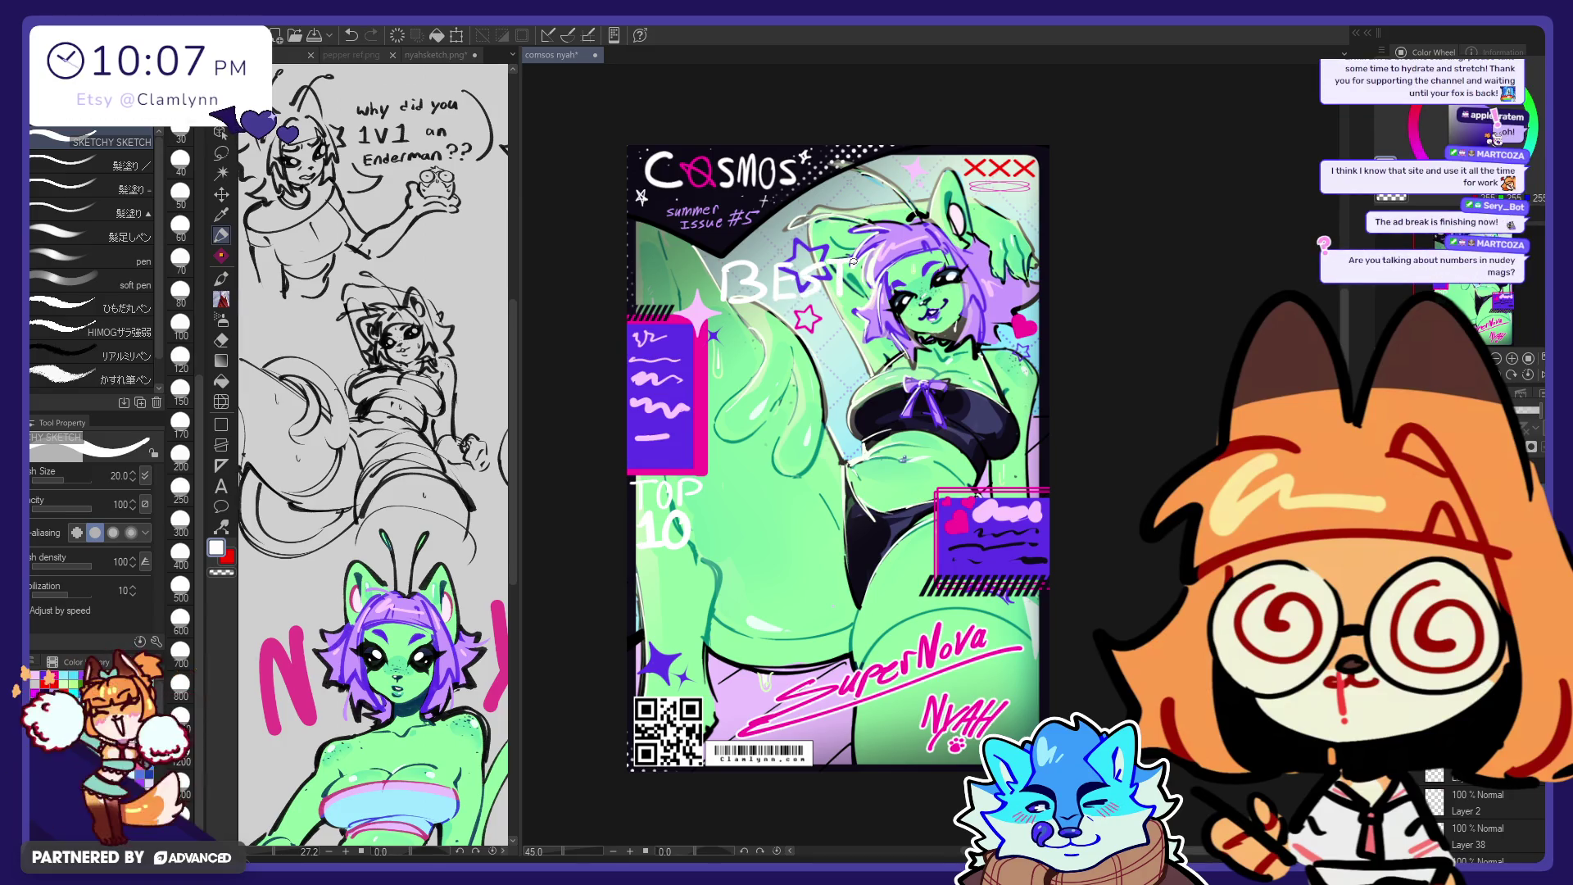
Step: Reshape the BEST letters with Liquify, then lasso them, scale to 87% and shift up-left
key(j)
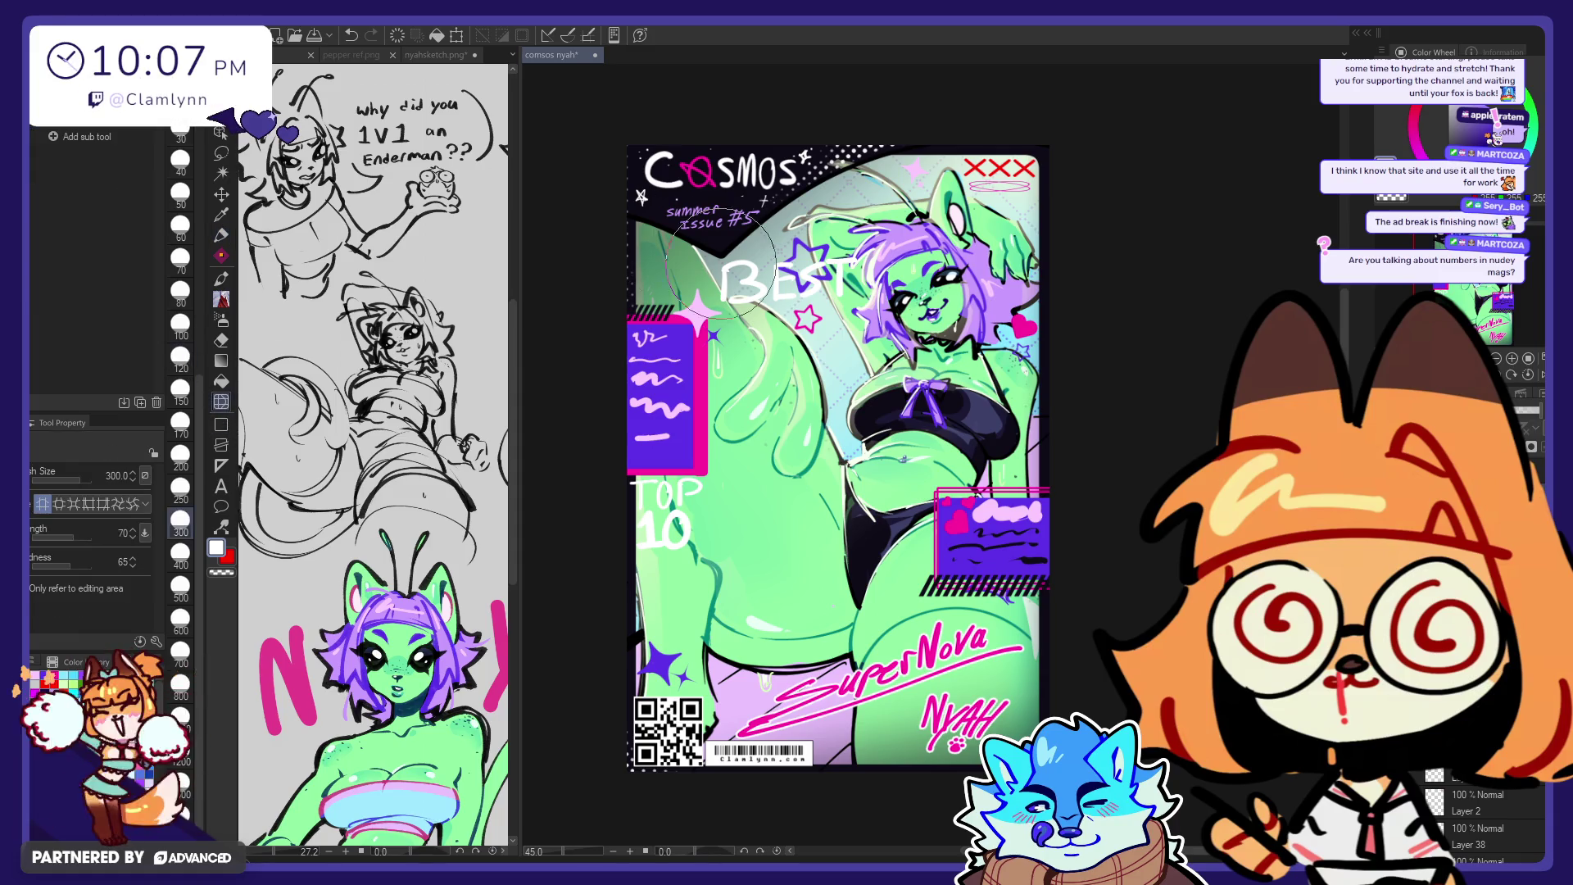
mouse_move(754, 280)
mouse_down()
mouse_move(803, 232)
mouse_move(787, 213)
mouse_up()
click(221, 153)
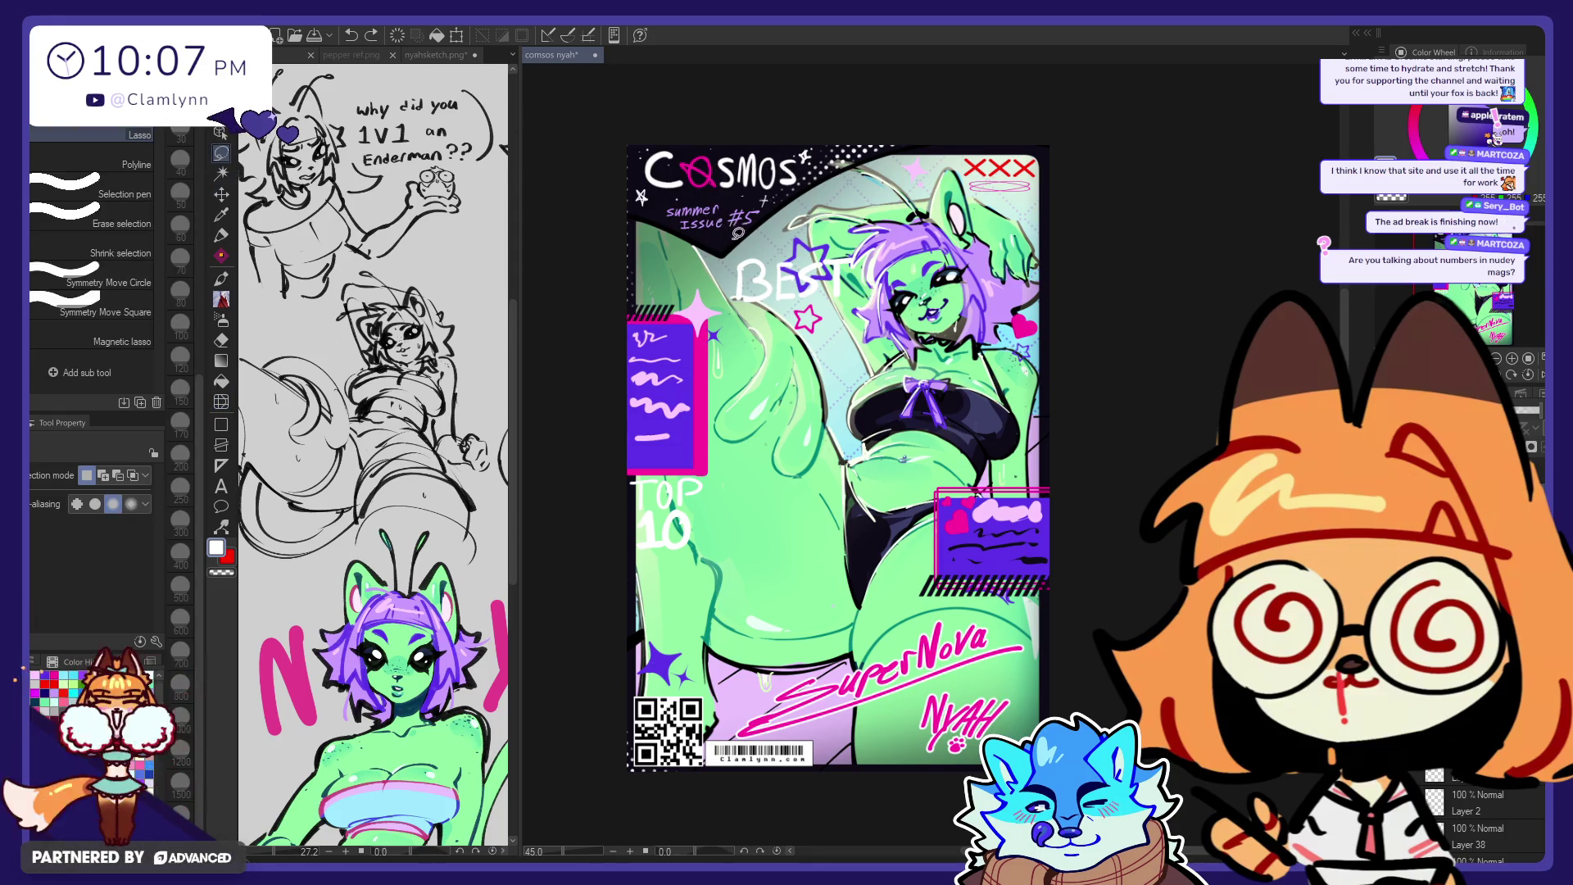
drag(865, 271, 725, 326)
key(ctrl+t)
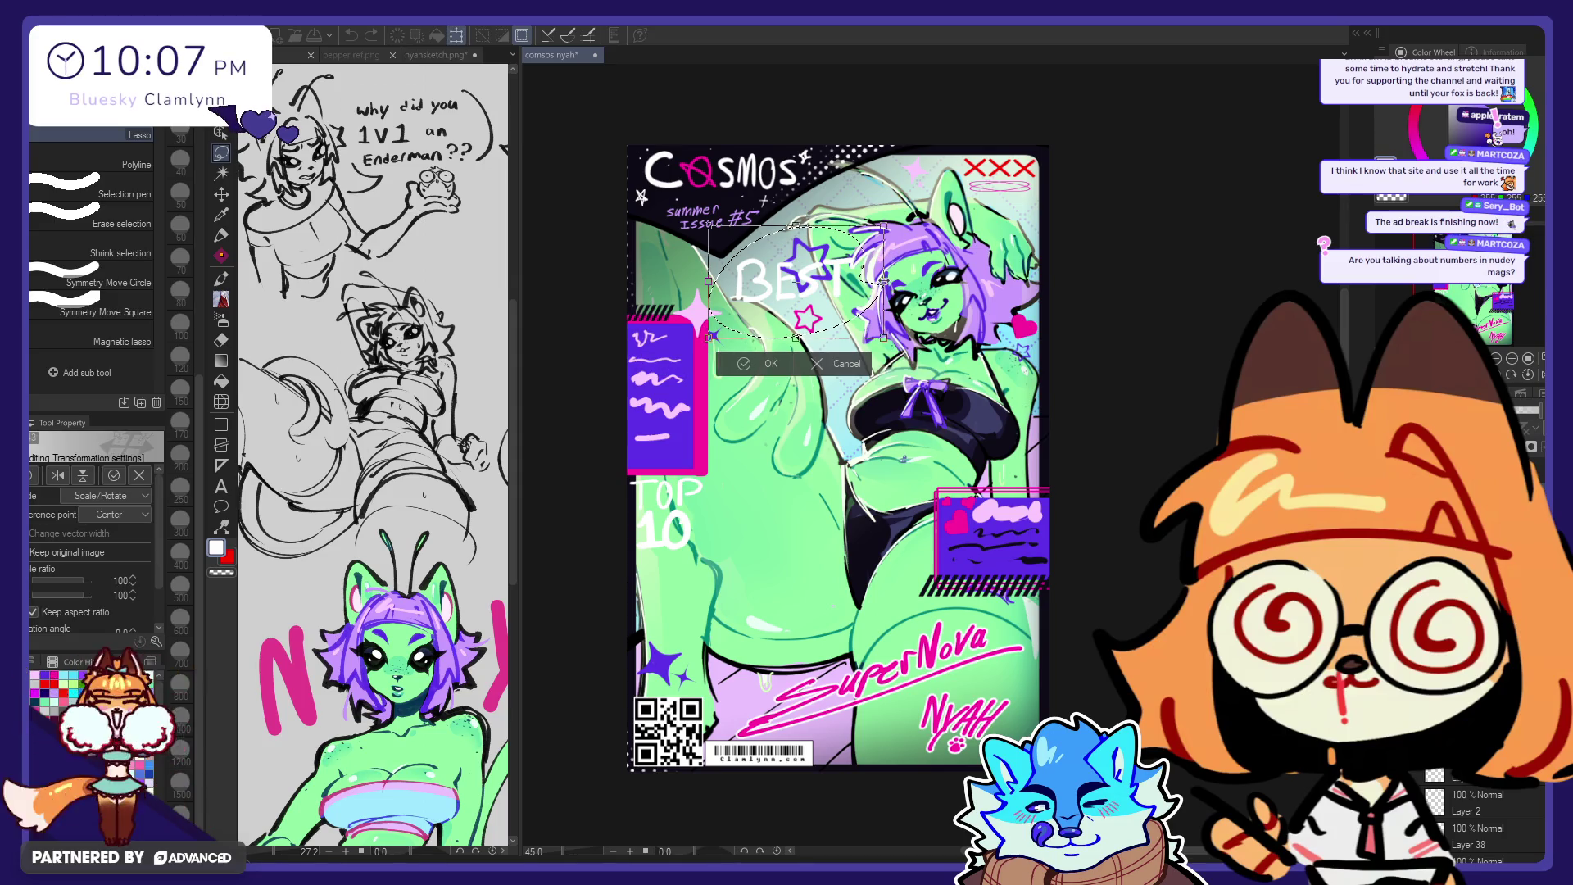
drag(828, 312, 801, 301)
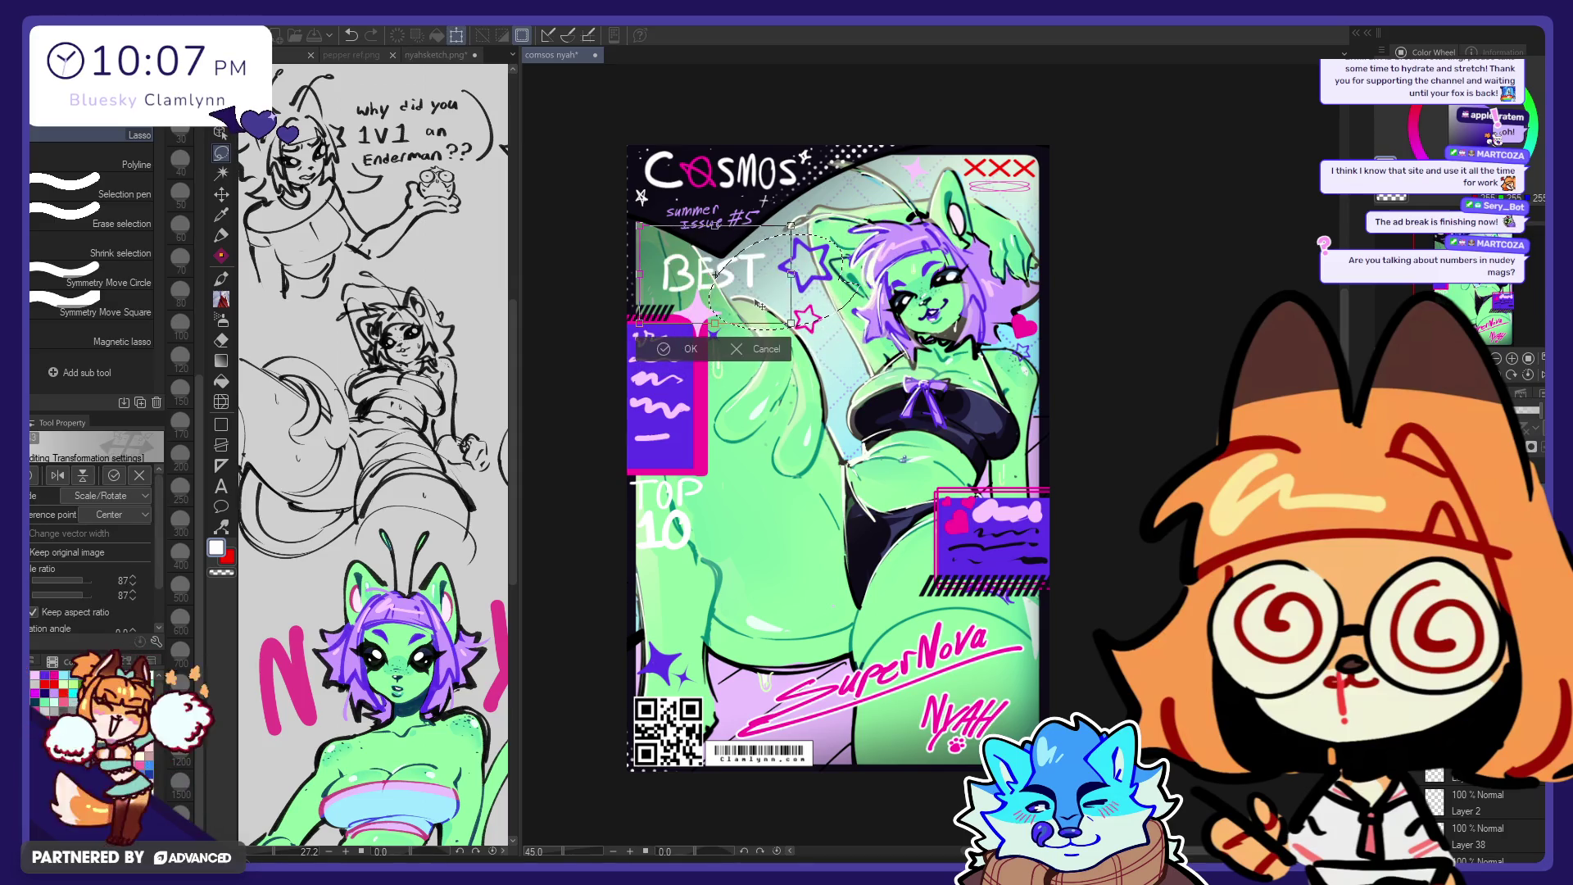
key(Return)
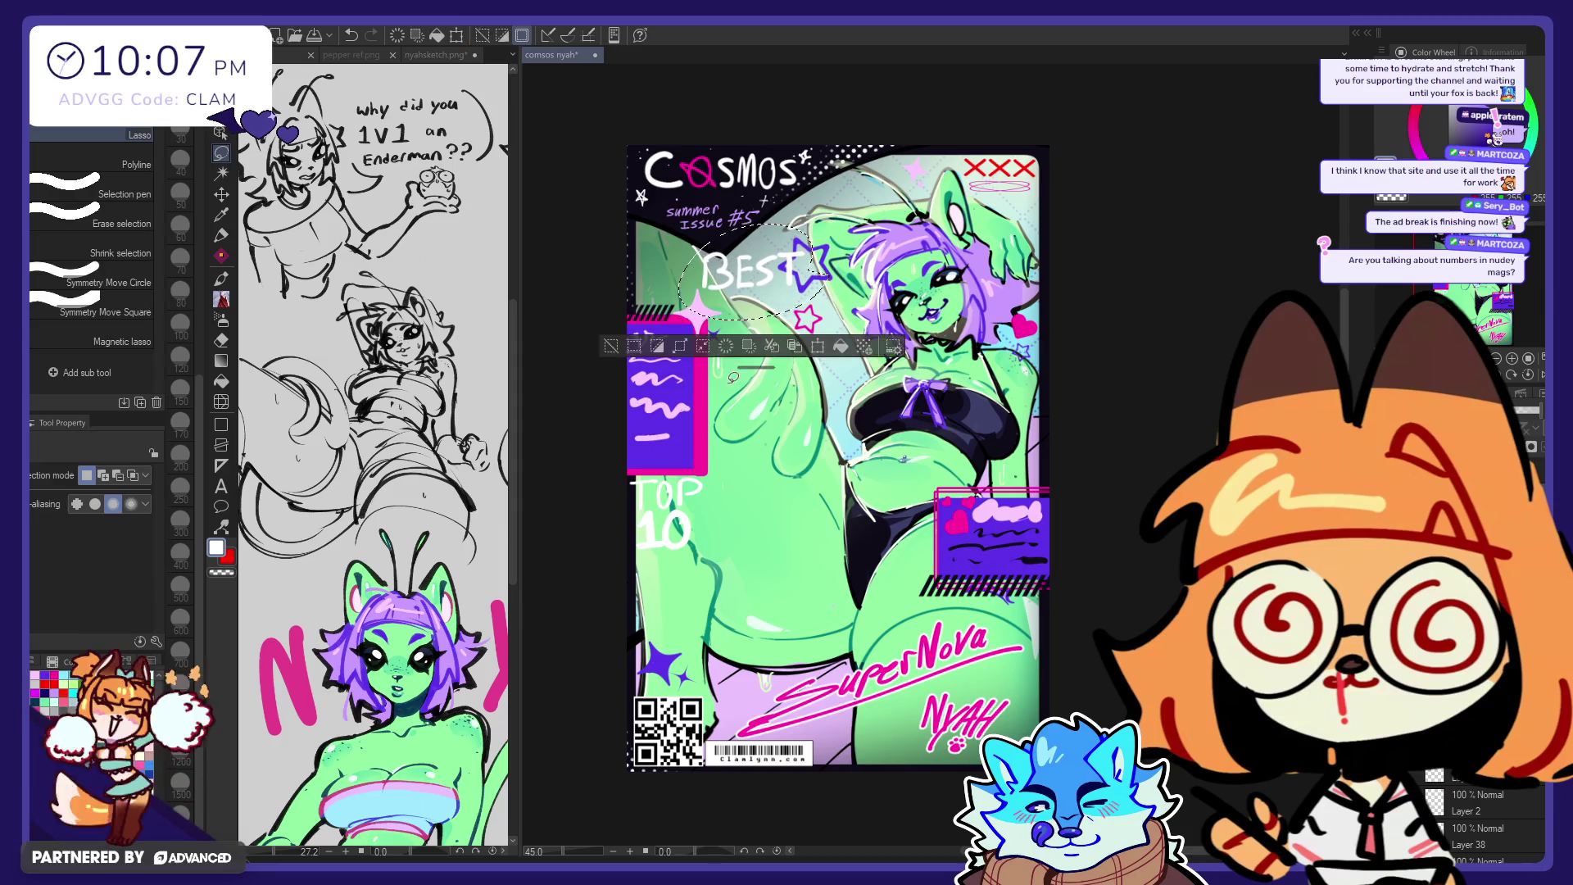
key(ctrl+d)
key(p)
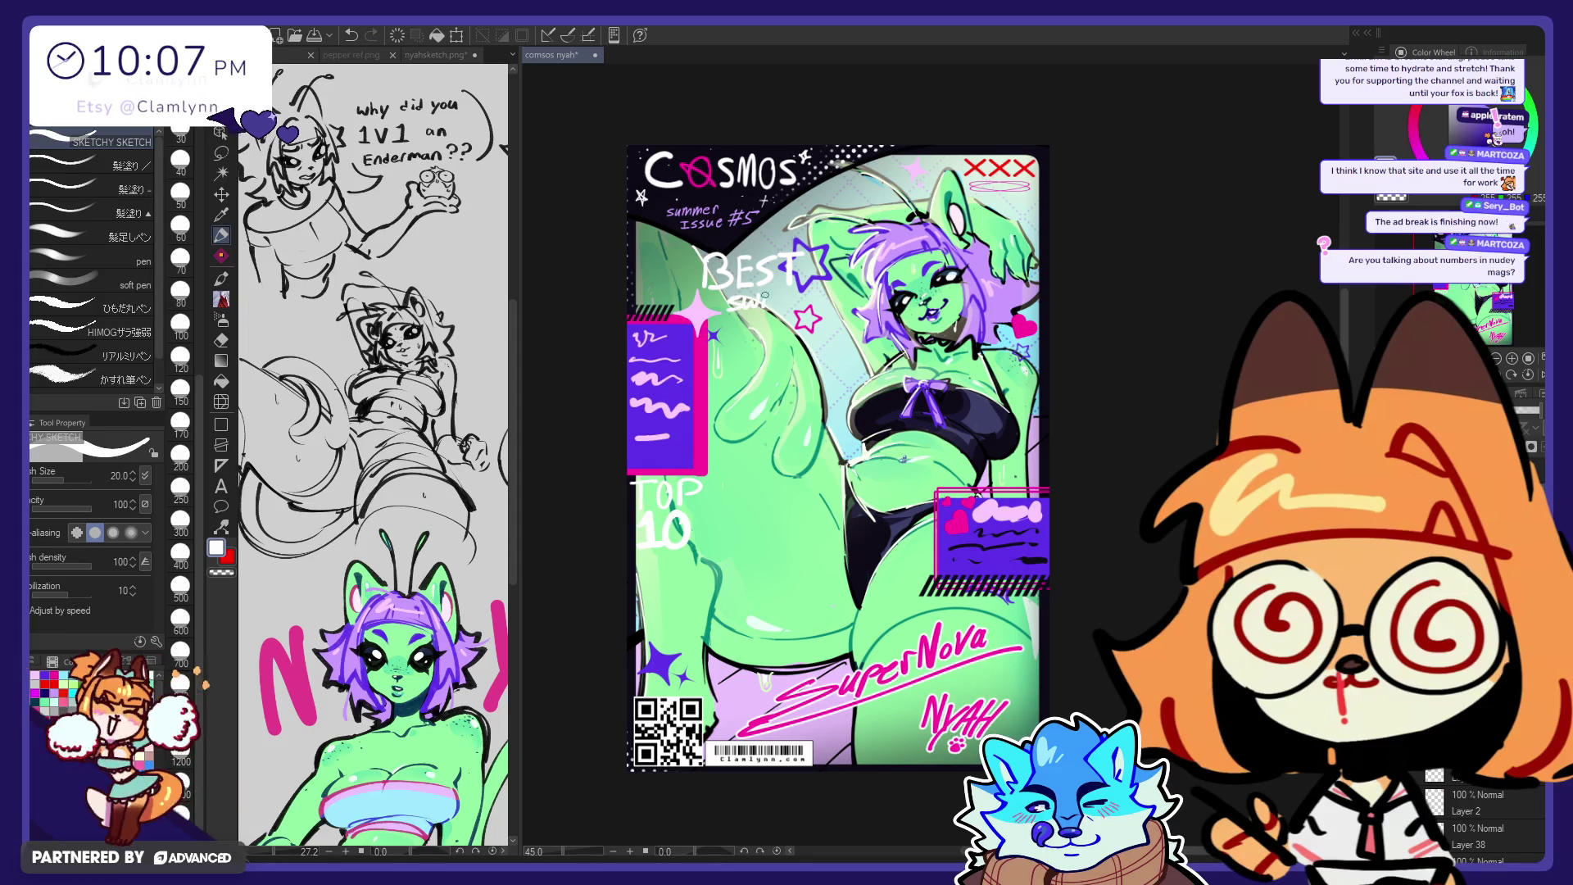
Step: Hand-write the small white subtitle 'swim suits' beneath BEST
drag(765, 305, 852, 293)
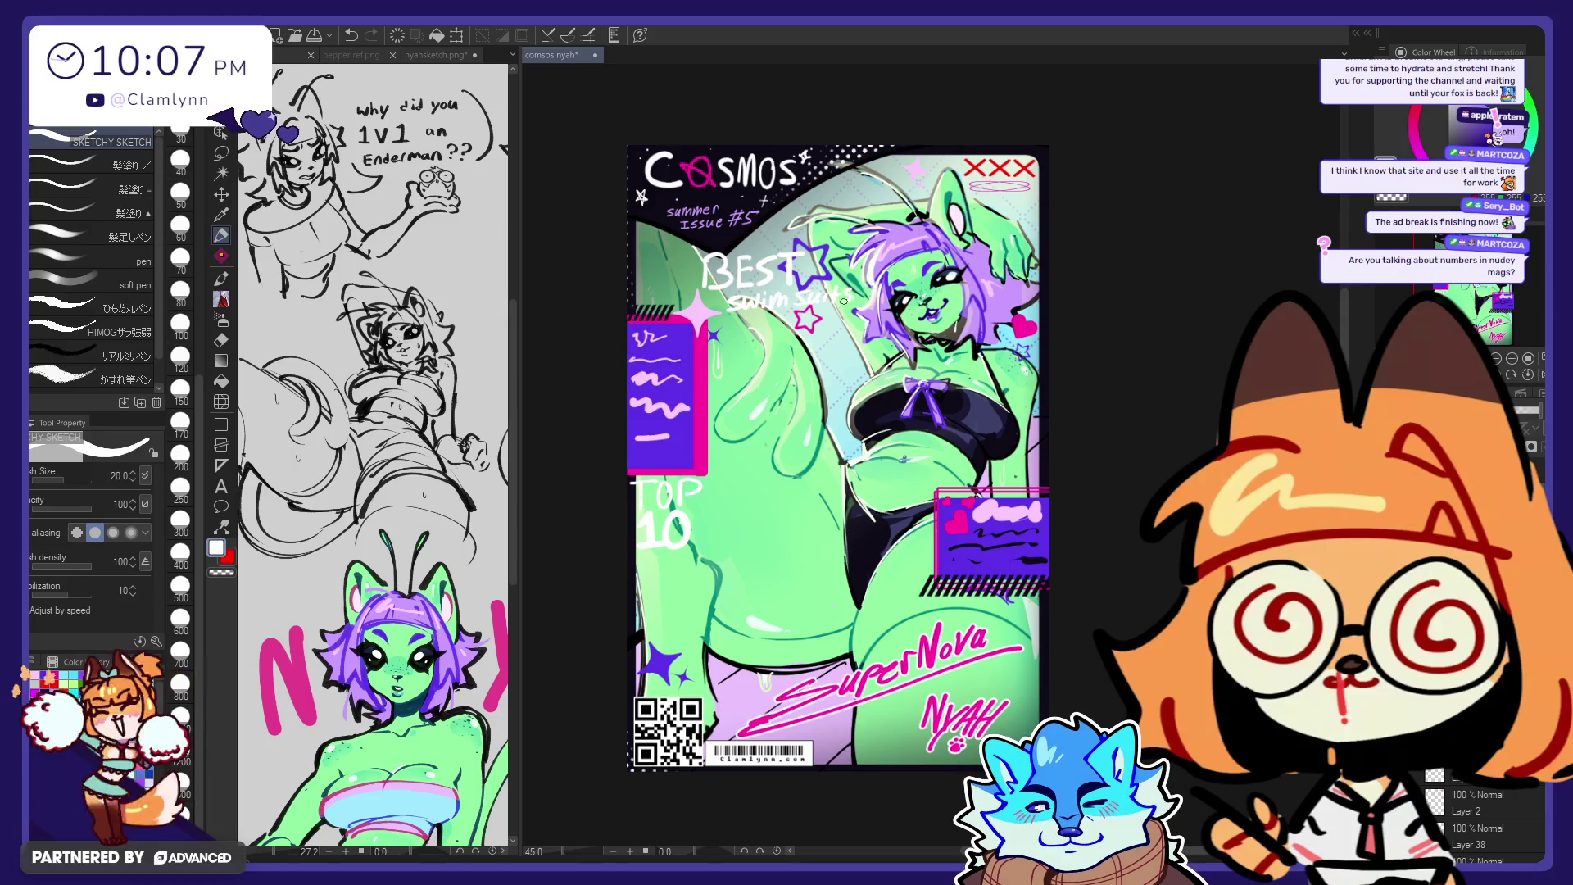
click(222, 403)
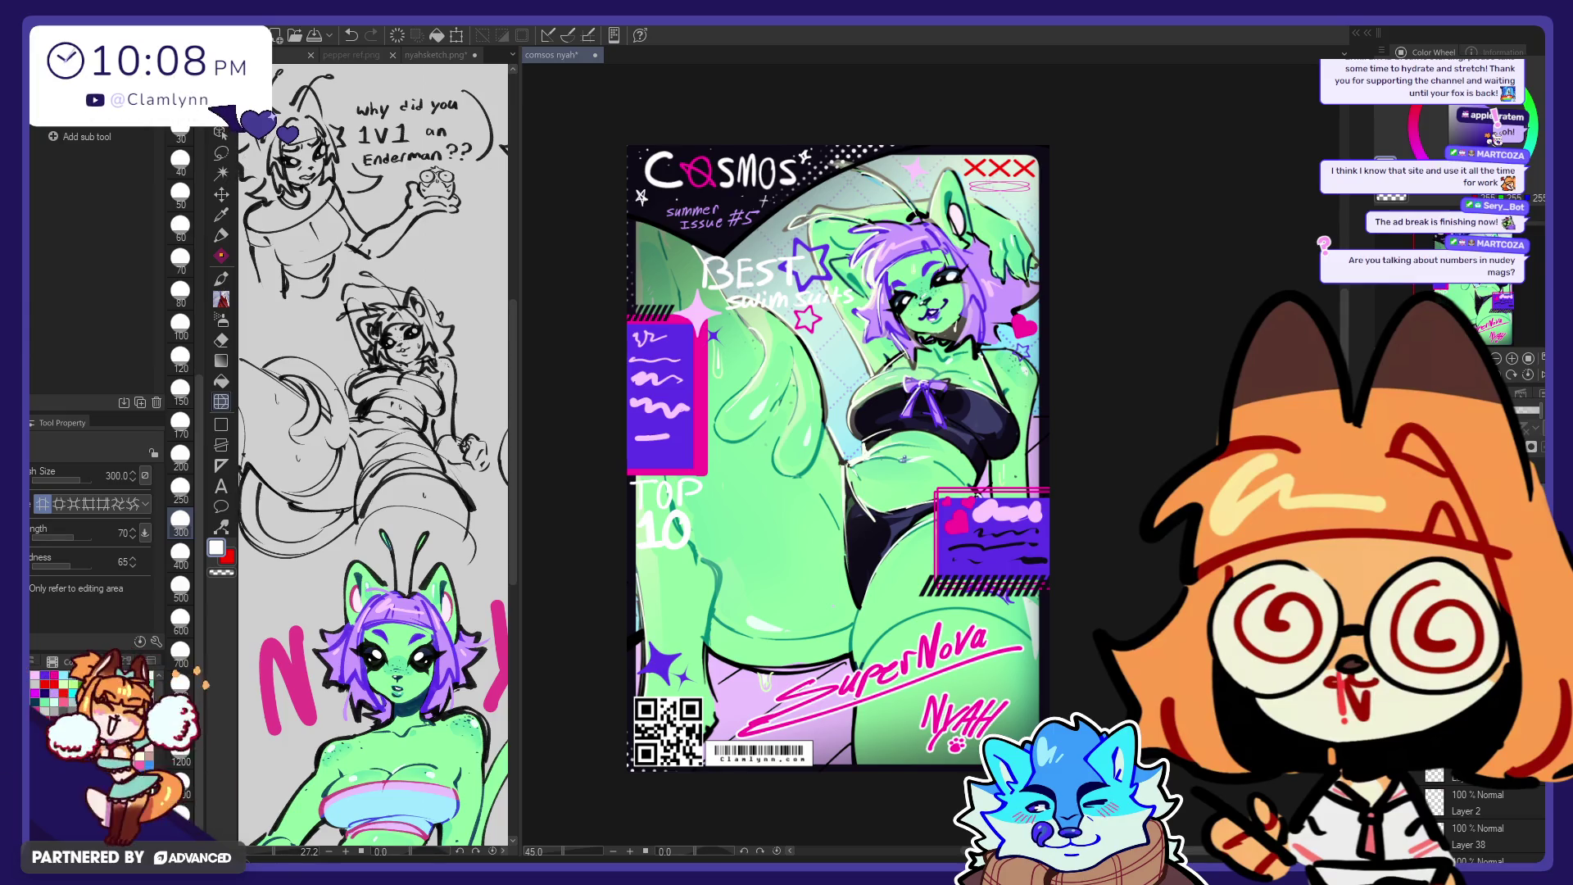
Step: Lasso the BEST swim suits heading, scale it to 91%, rotate it 1.8° and shift it left
click(221, 153)
drag(791, 205, 819, 220)
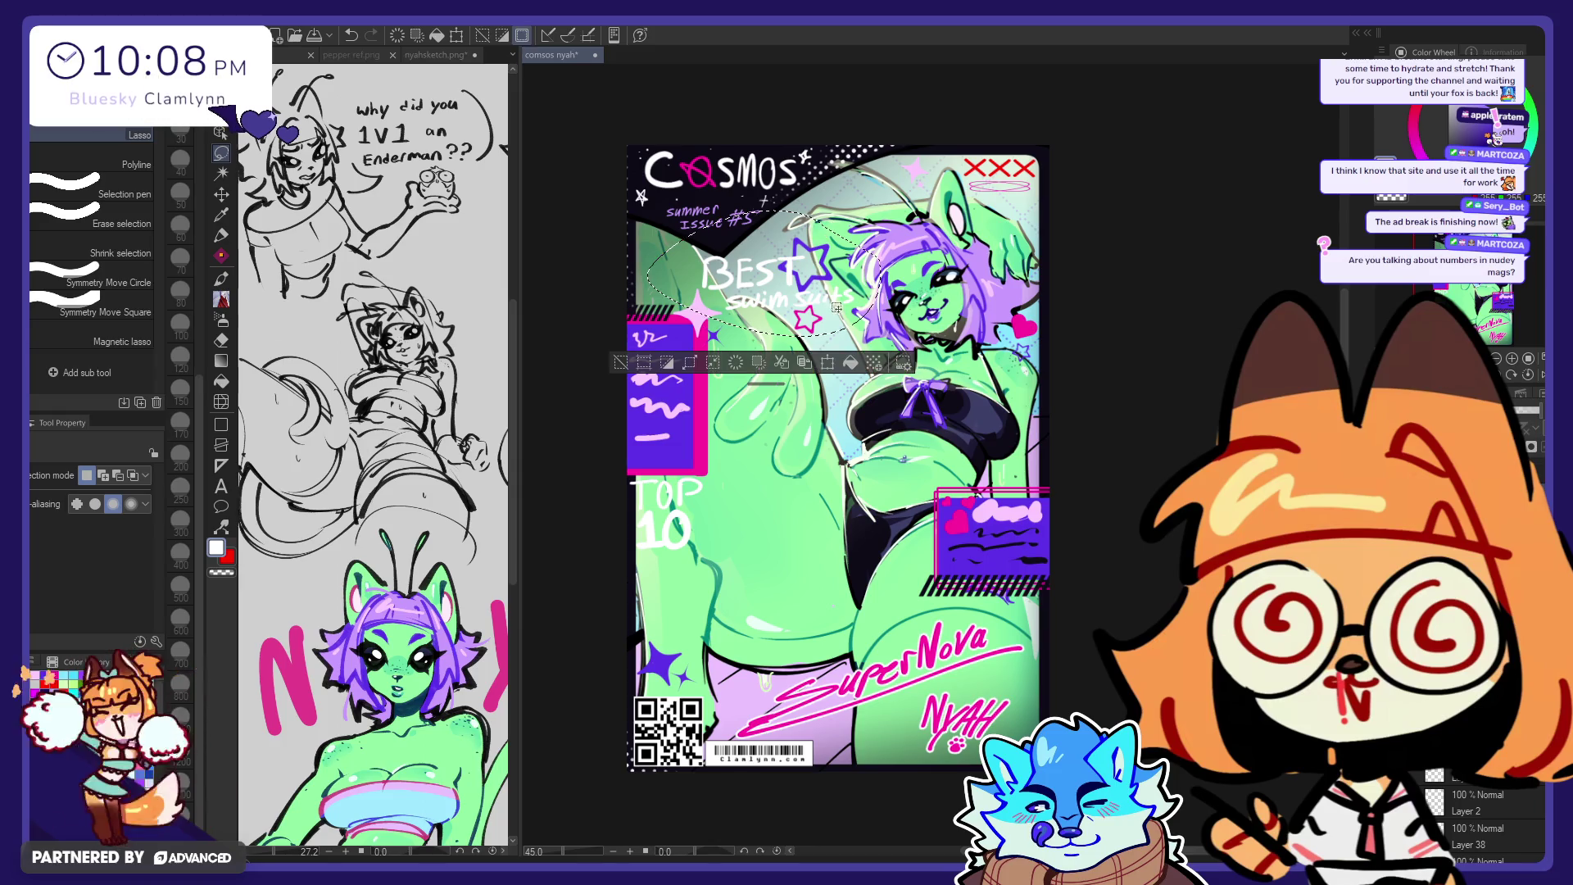
click(842, 348)
drag(750, 273, 686, 259)
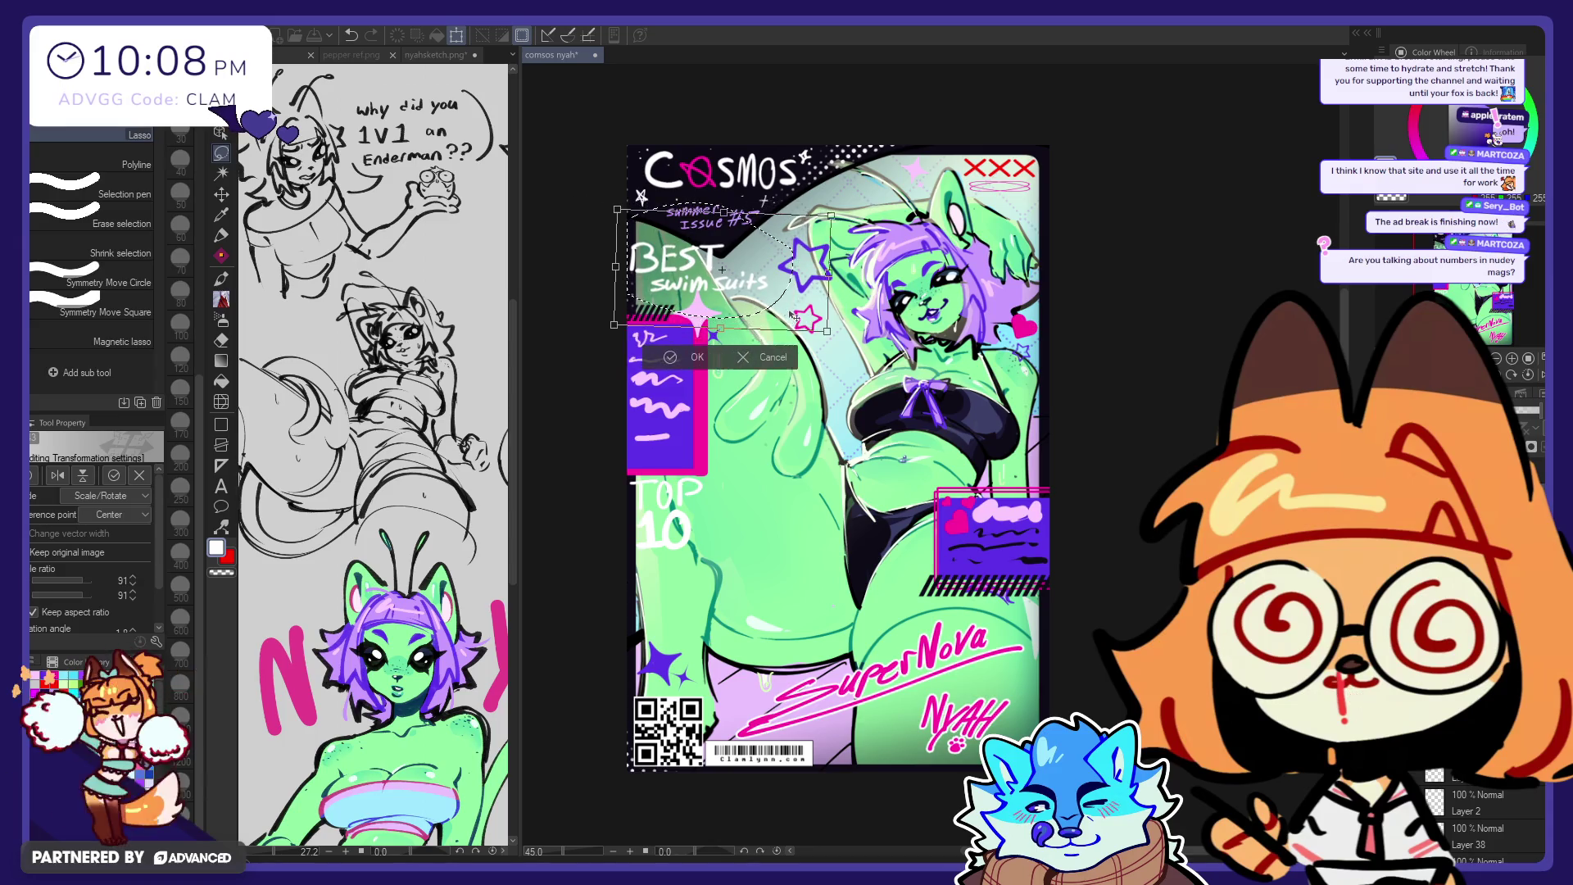
drag(686, 259, 736, 277)
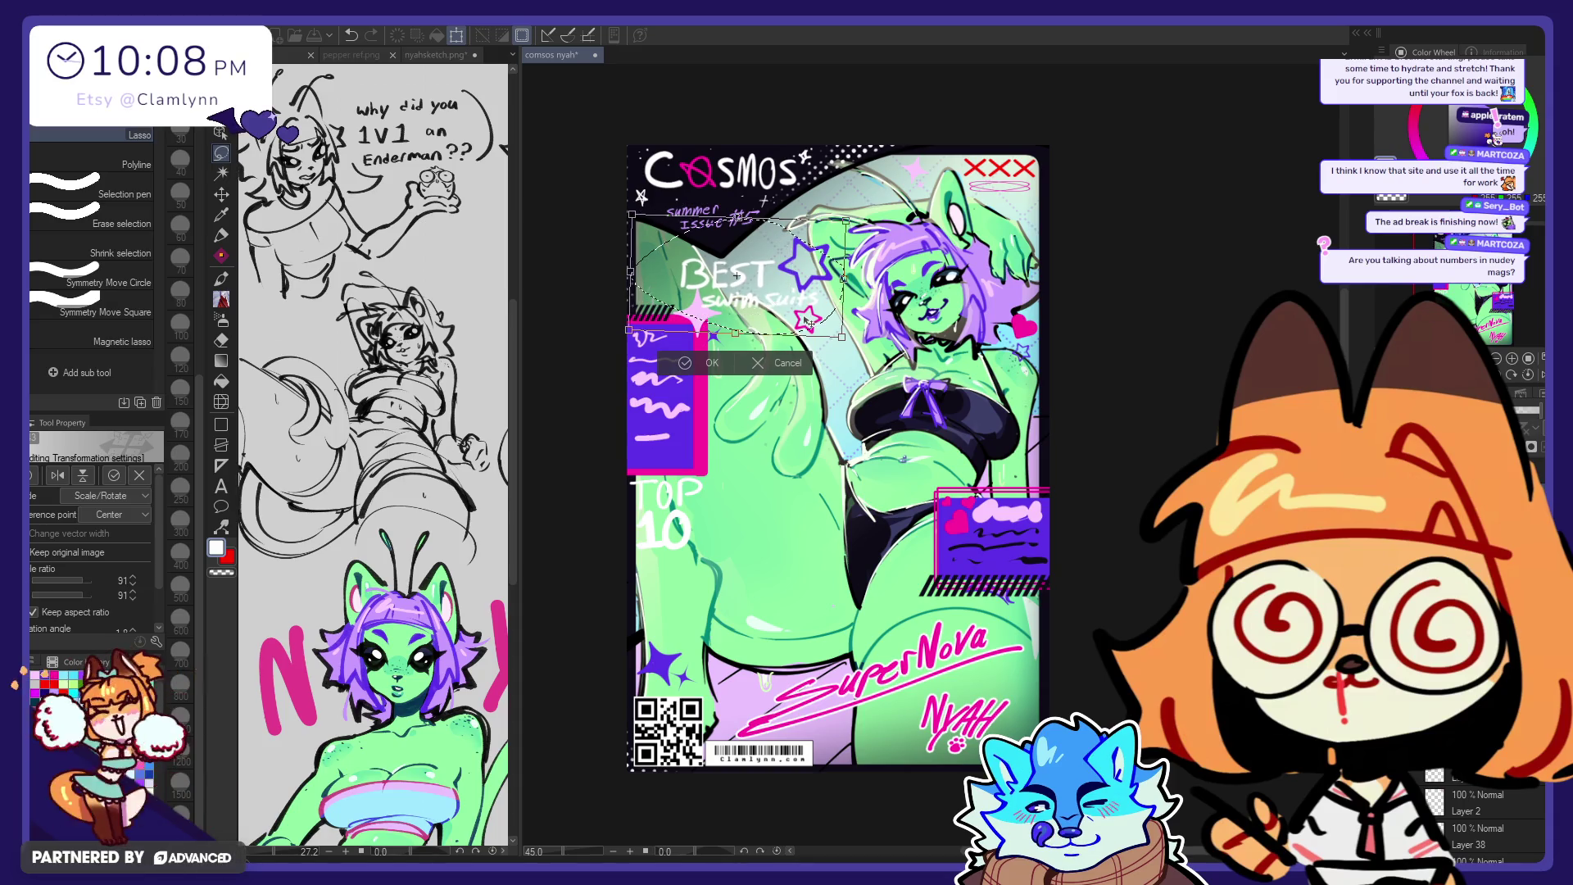
drag(736, 277, 734, 274)
click(709, 361)
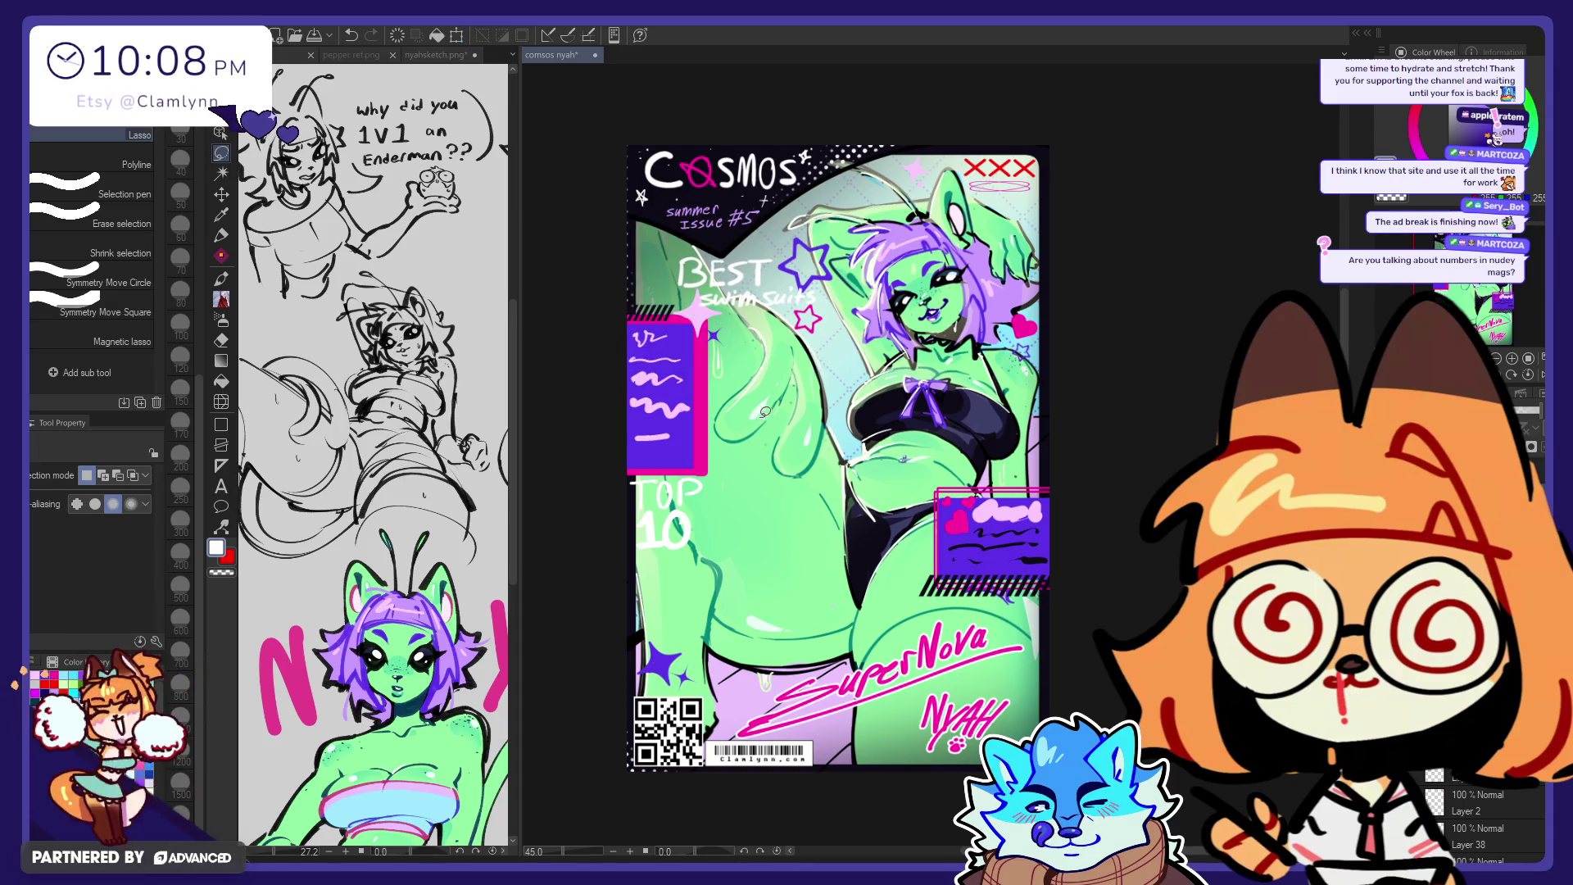
key(j)
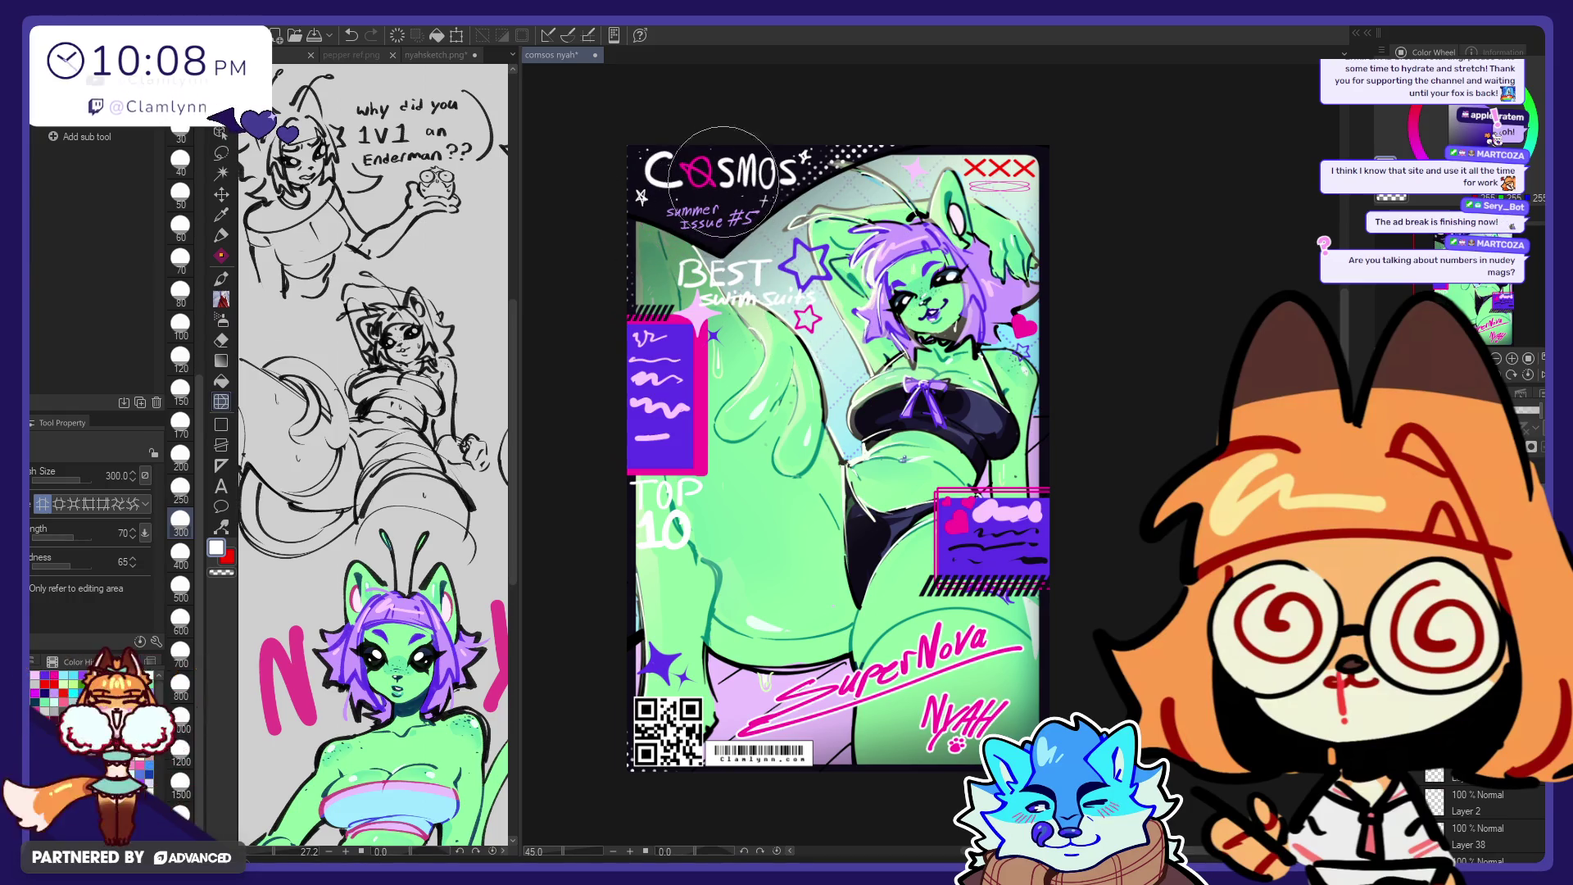
key(p)
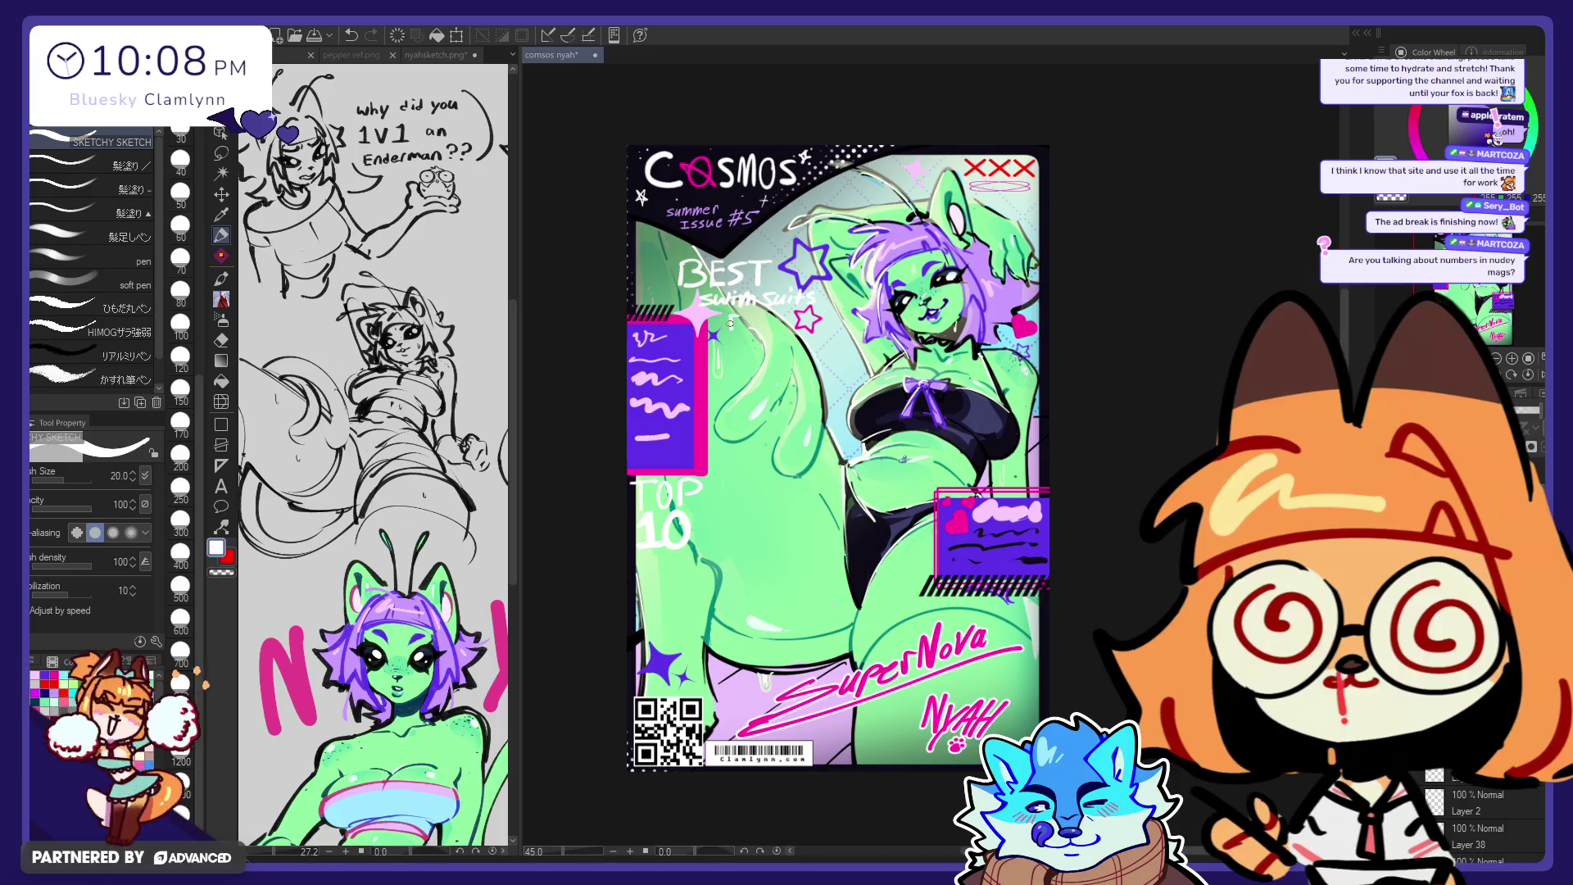
drag(727, 323, 761, 322)
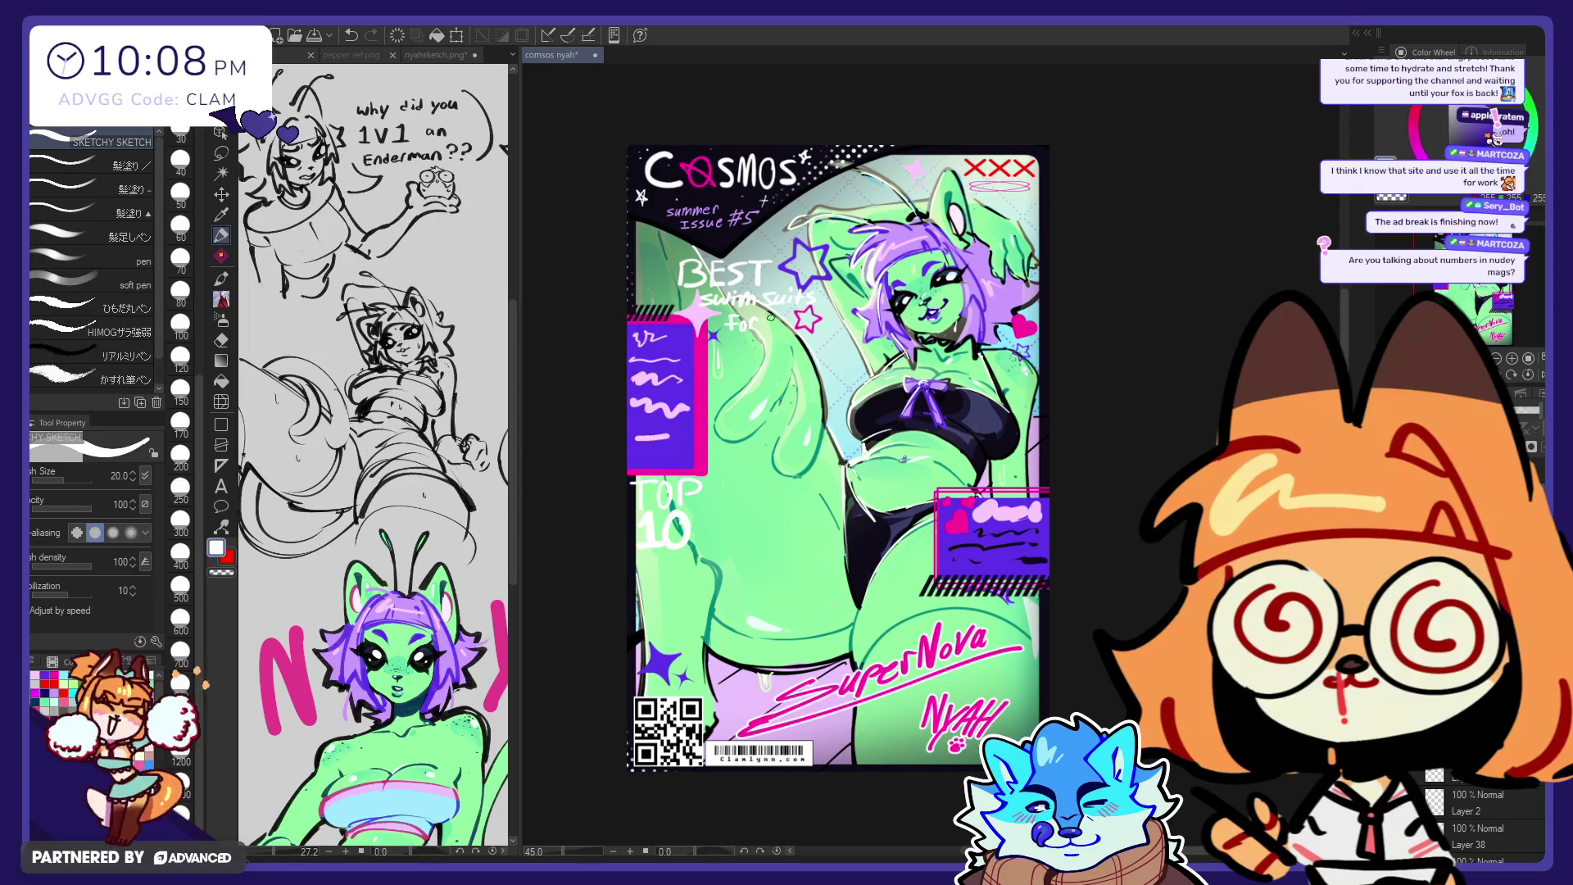
key(ctrl+s)
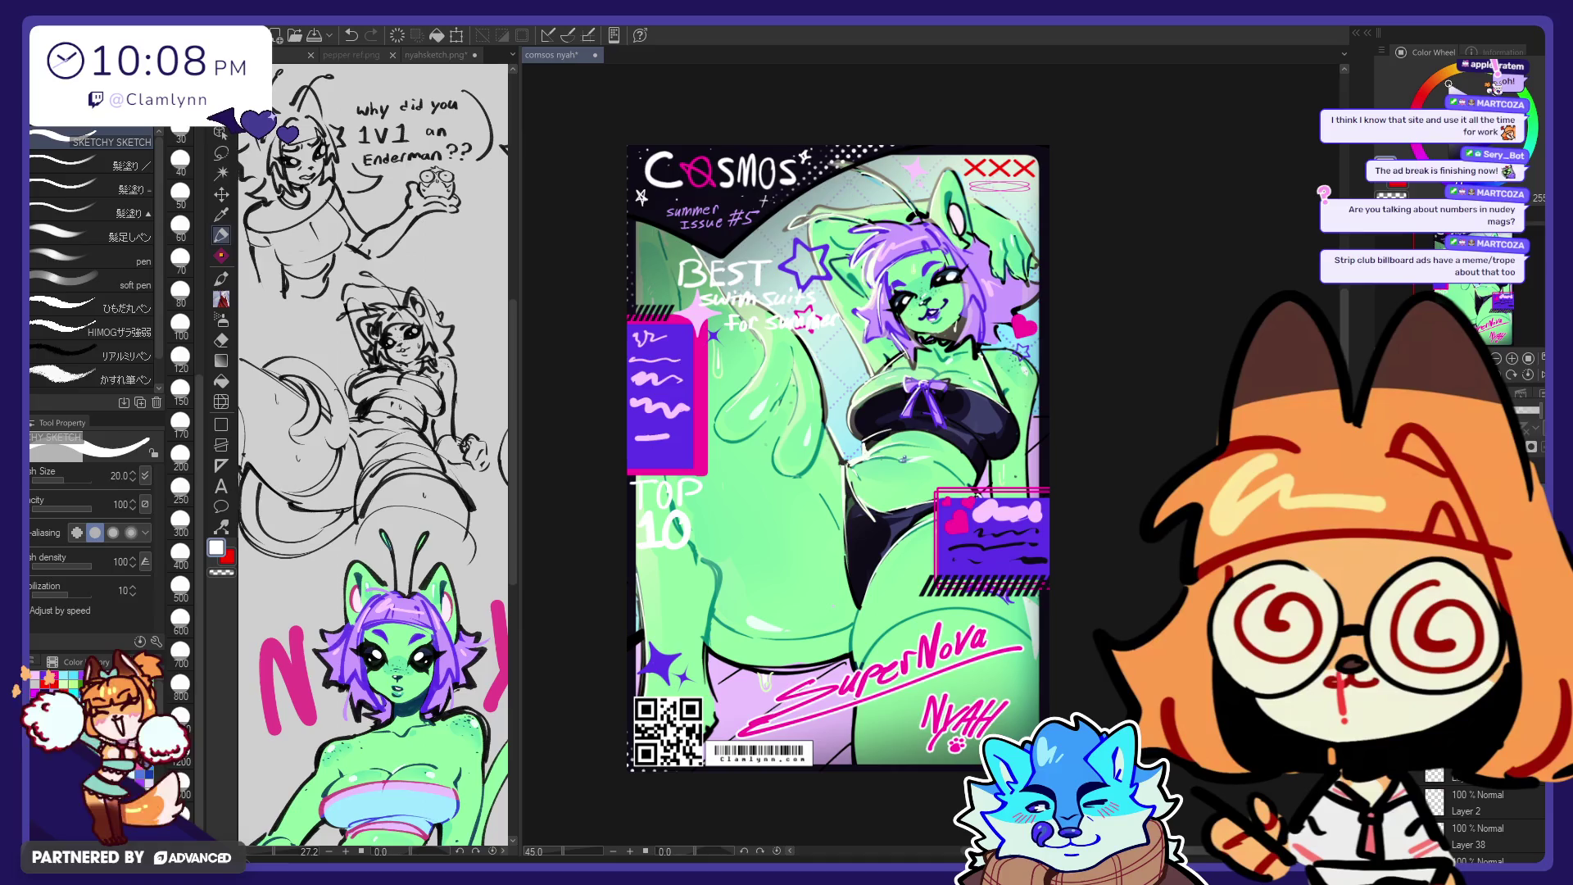
Step: Paint the Swim Suits For Summer and TOP 10 lettering in the heart's pink, using a size-120 brush
alt+click(667, 402)
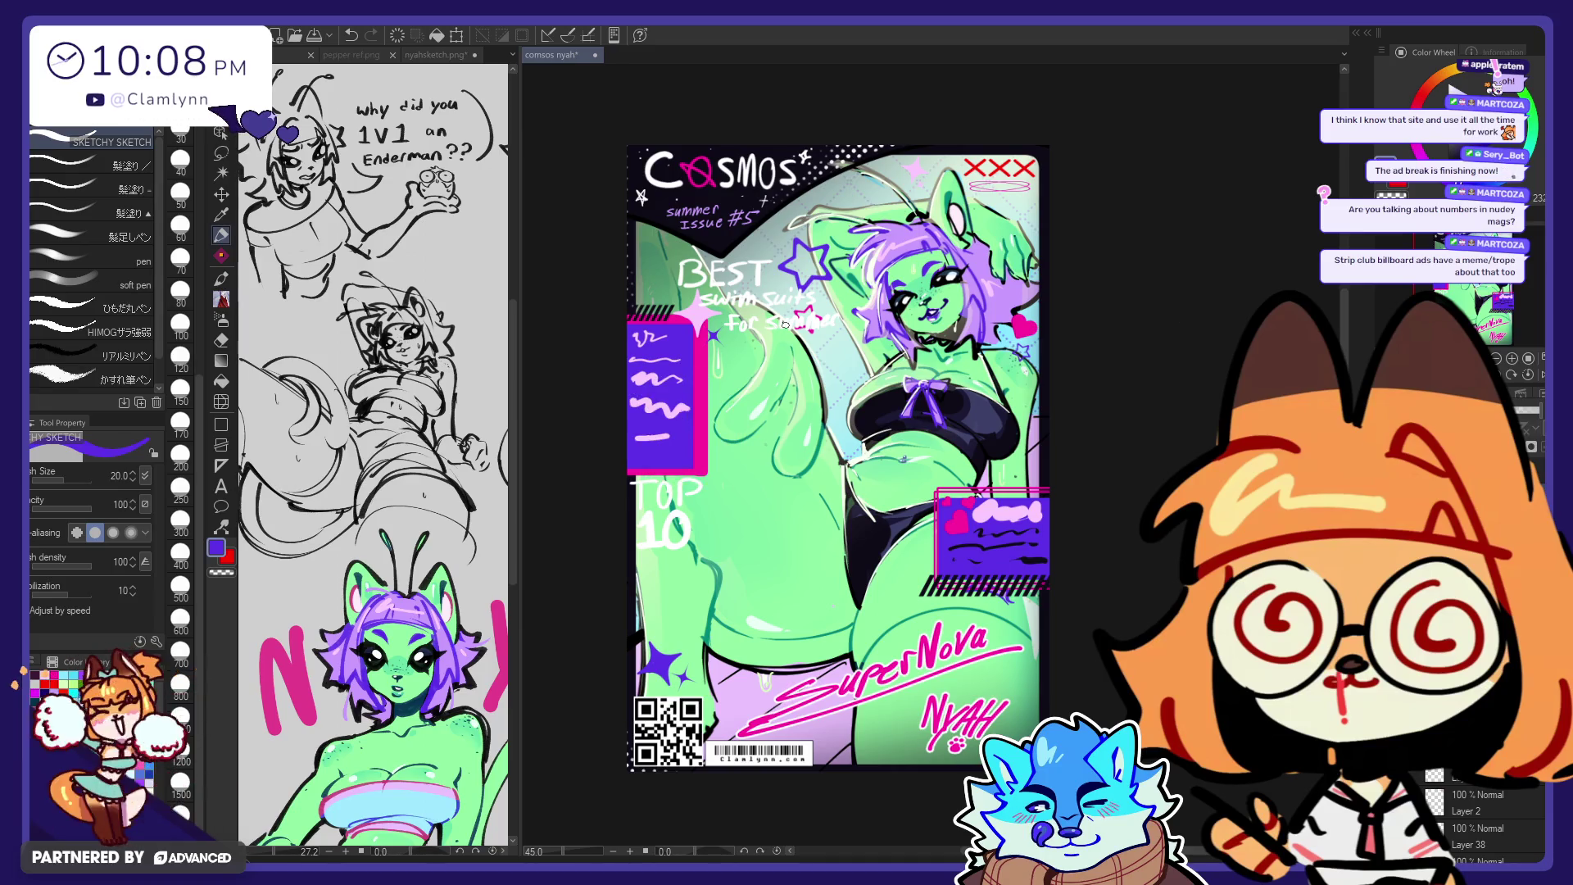
mouse_move(796, 321)
mouse_down()
mouse_move(838, 319)
mouse_move(766, 329)
mouse_up()
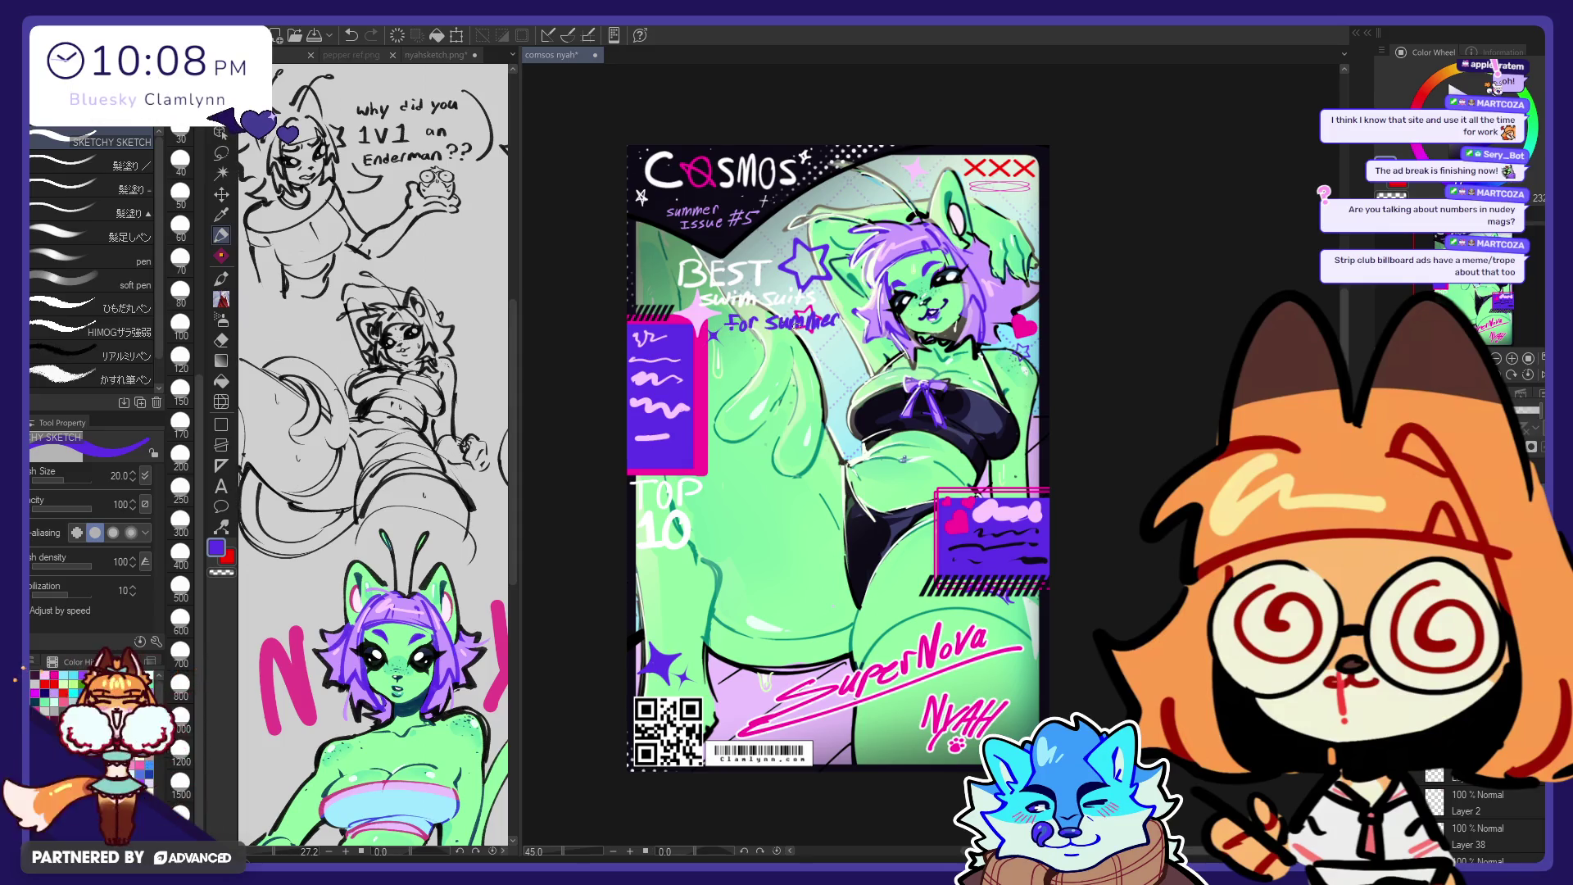
click(181, 357)
drag(819, 295, 700, 311)
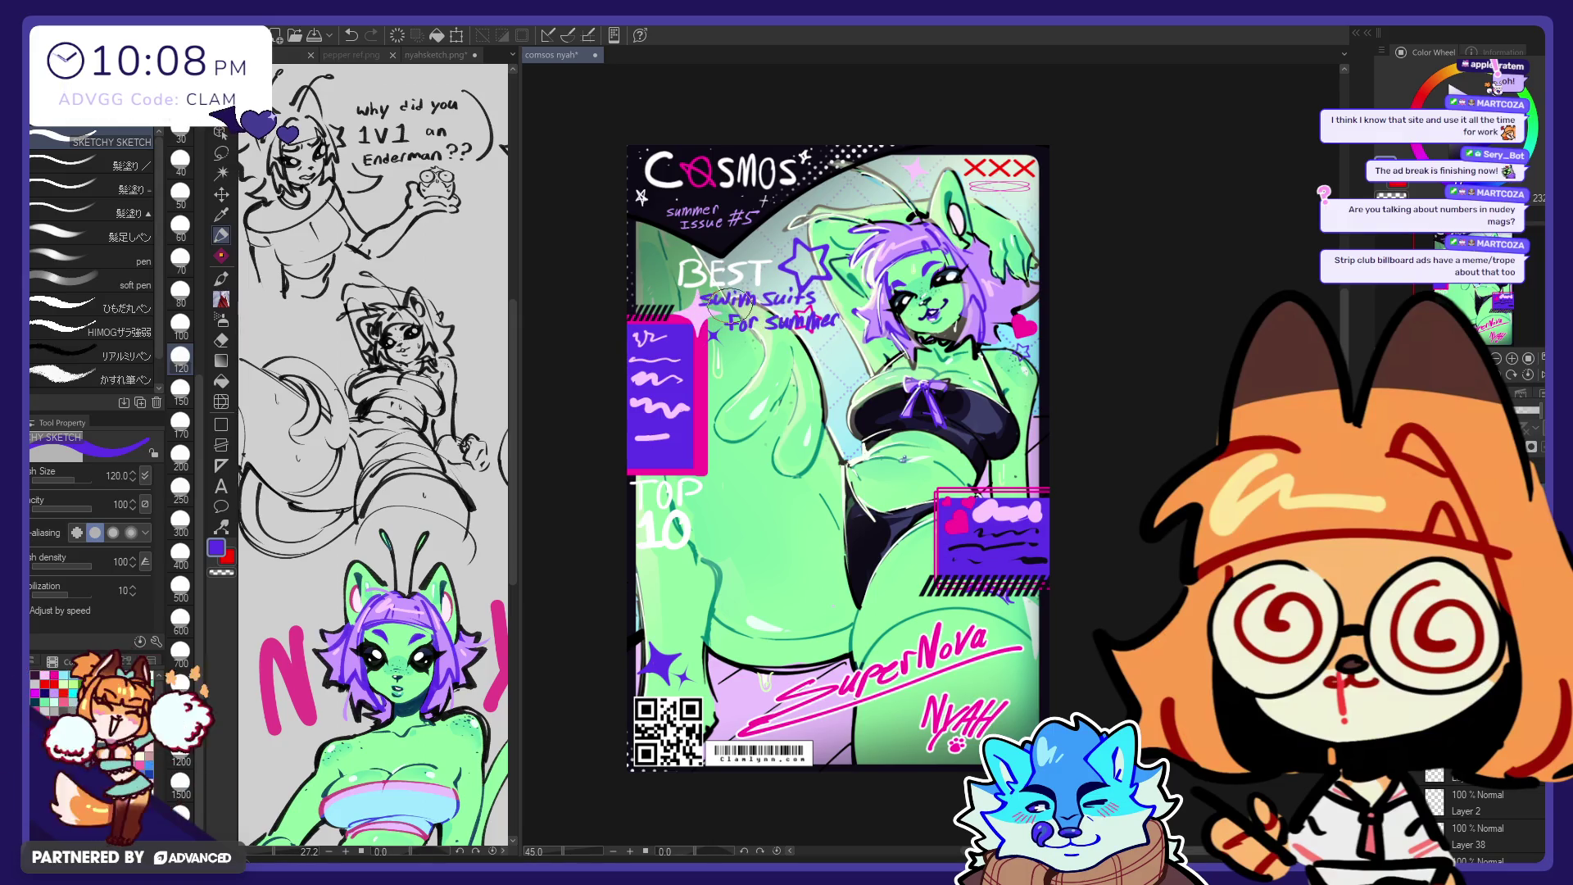
alt+click(1020, 323)
mouse_move(860, 323)
mouse_down()
mouse_move(741, 327)
mouse_move(708, 303)
mouse_up()
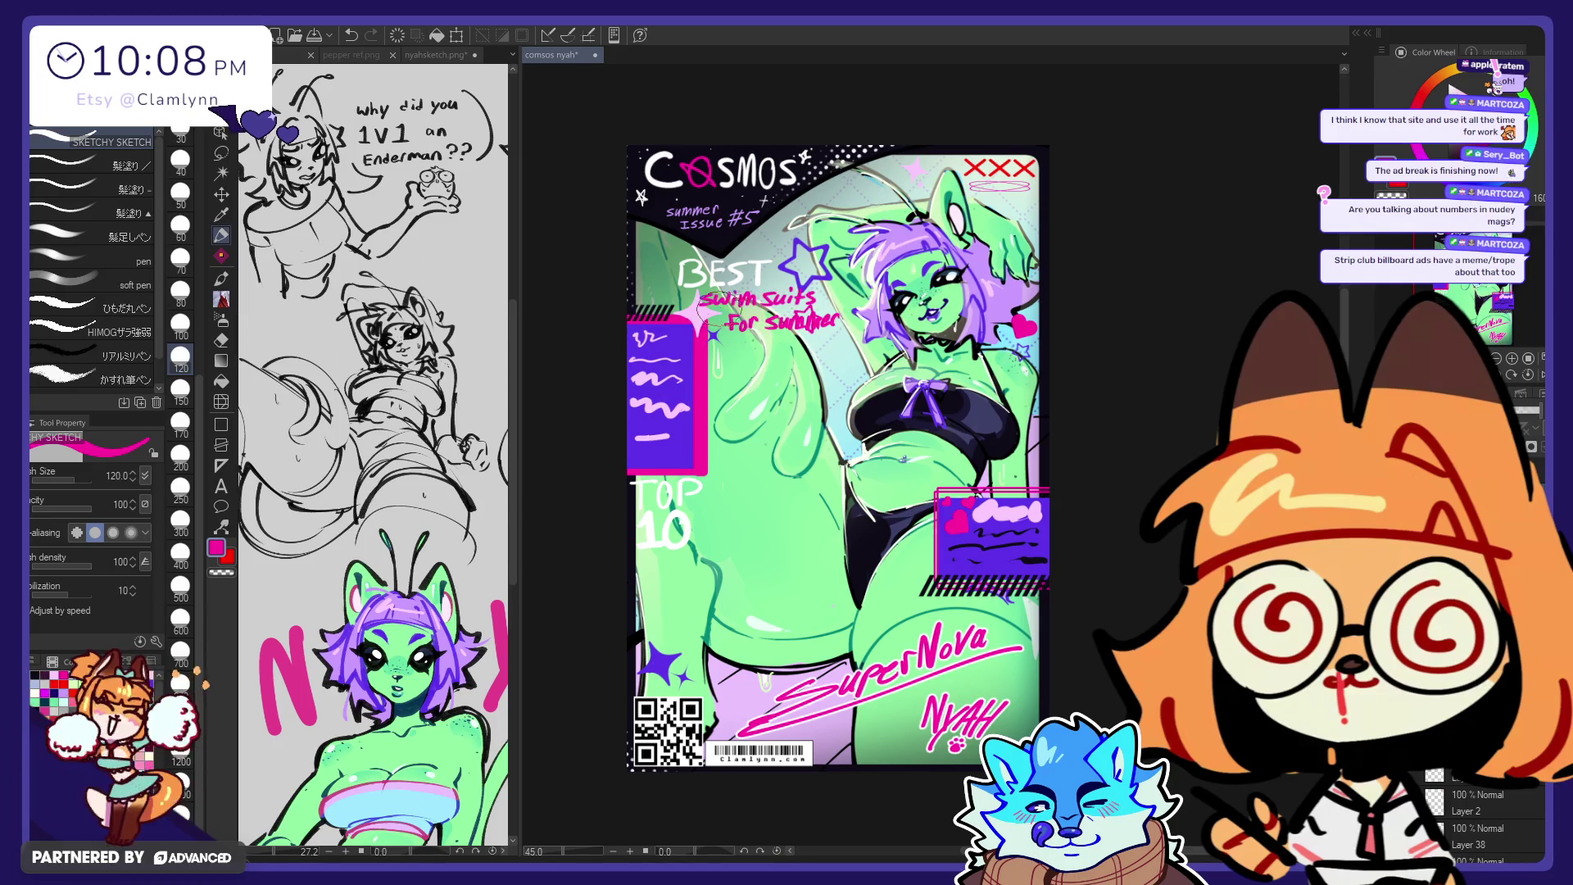
mouse_move(649, 515)
mouse_down()
mouse_move(647, 548)
mouse_move(688, 533)
mouse_up()
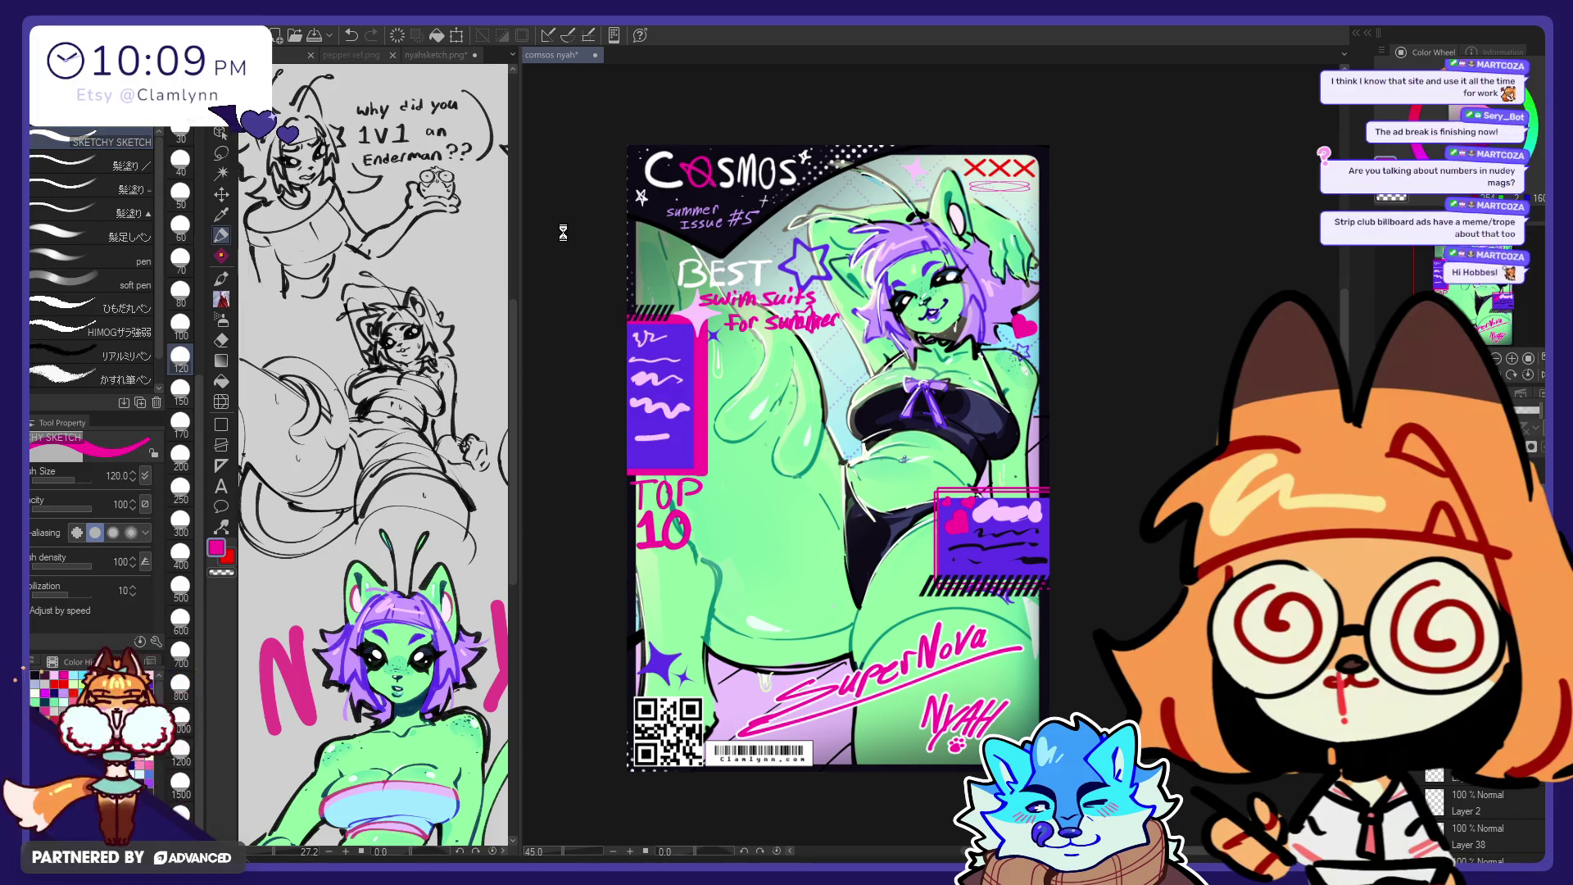
Step: Save the cover with Ctrl+S, then redraw the cat girl's mouth as an open grin
key(ctrl+s)
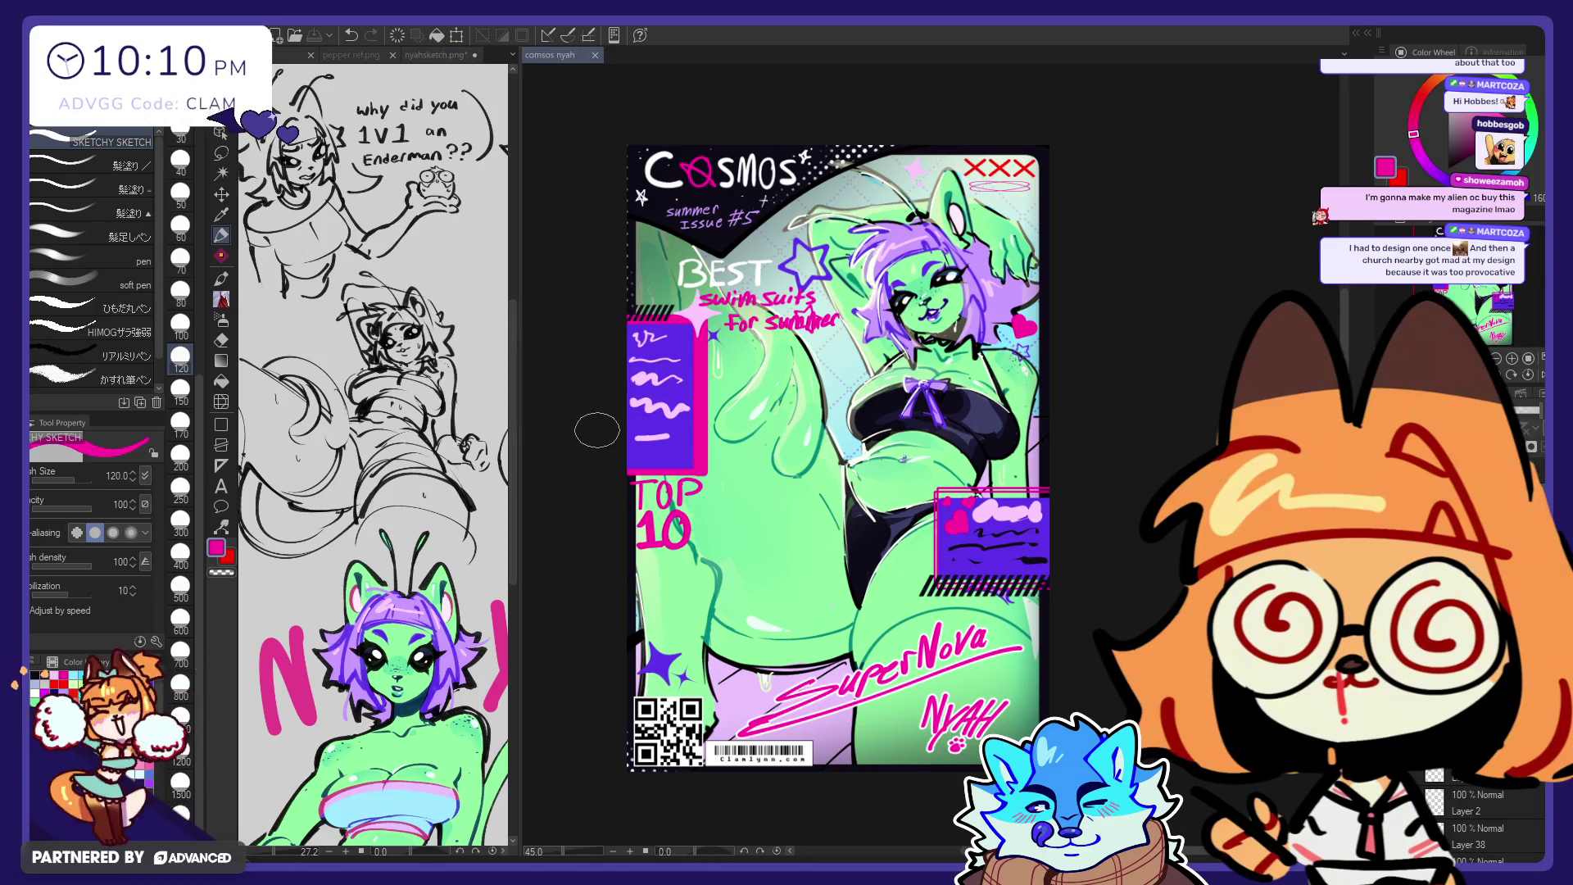
drag(598, 430, 624, 473)
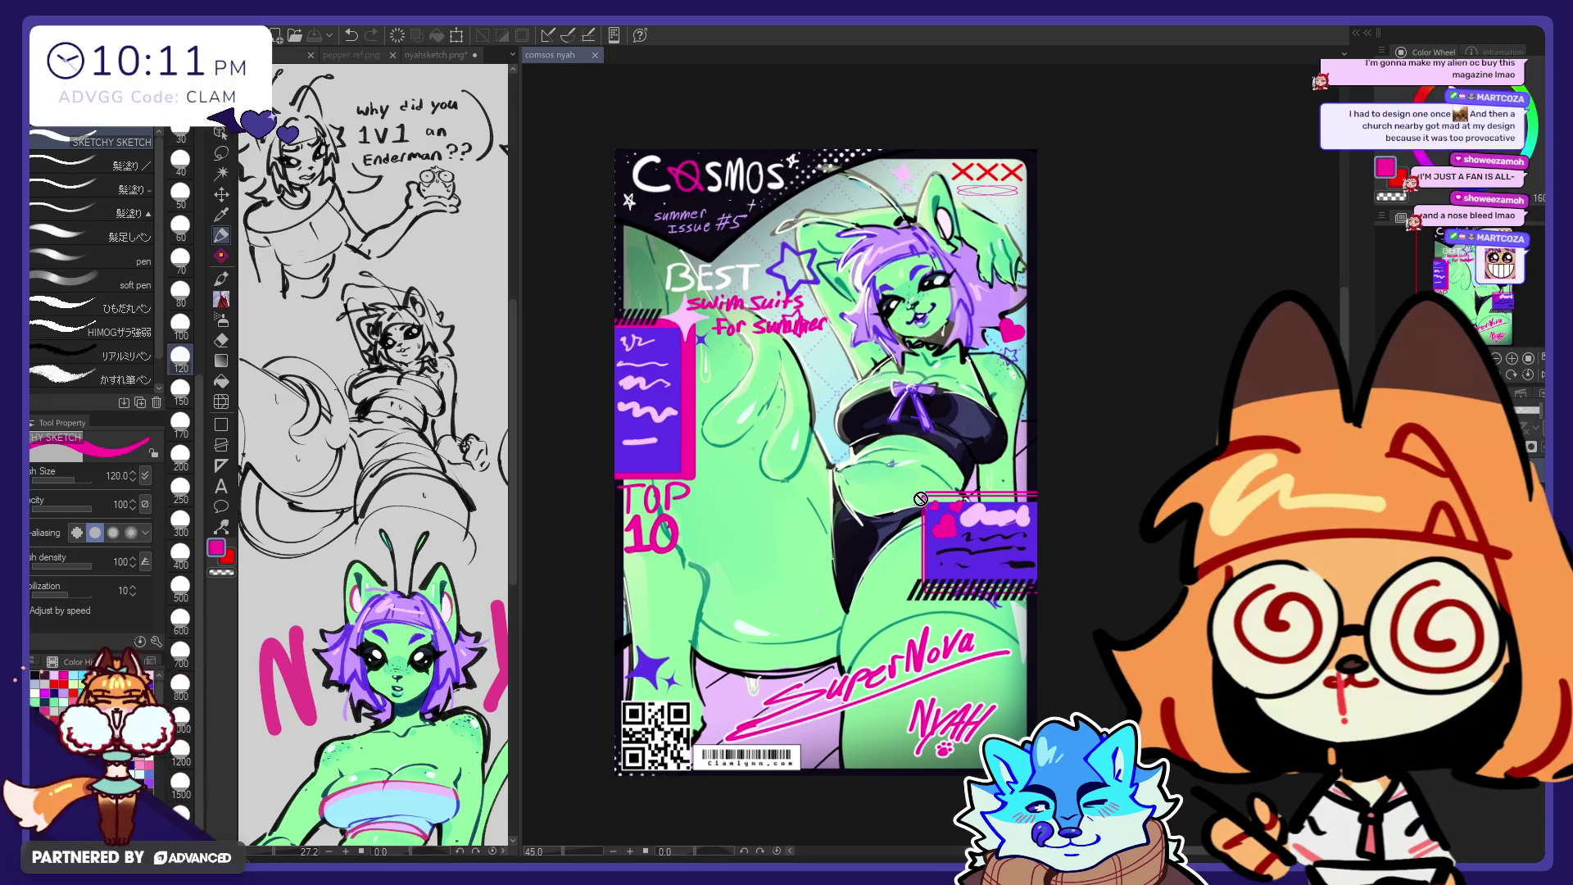
Step: Drag the pane divider left to enlarge the cover, and delete the QR code and old barcode
scroll(539, 324, up, 1)
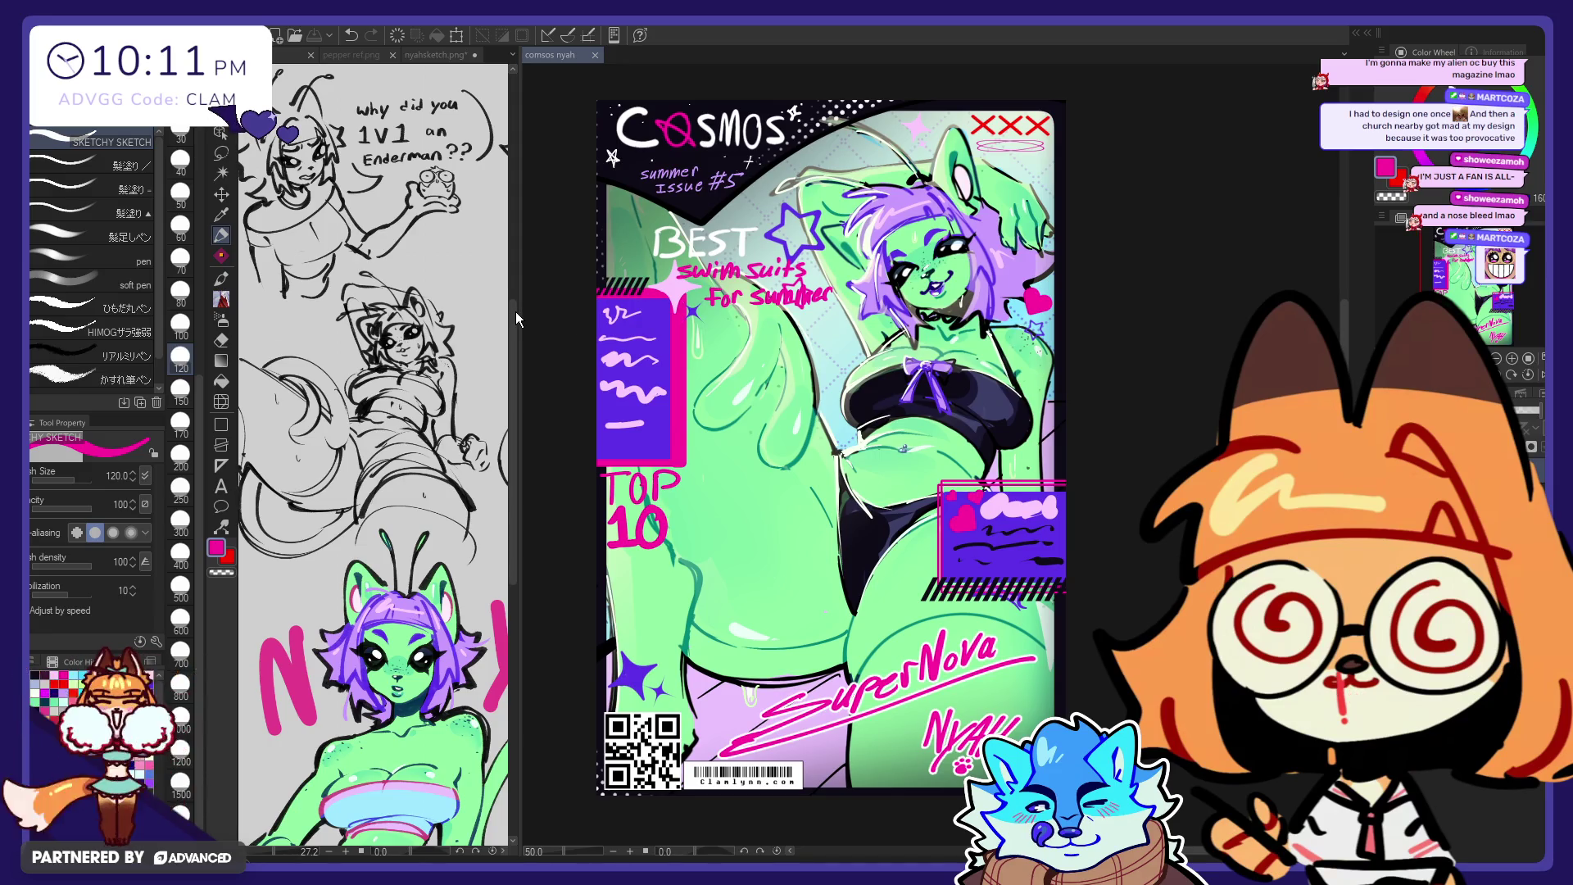
drag(519, 306, 283, 306)
scroll(733, 565, up, 1)
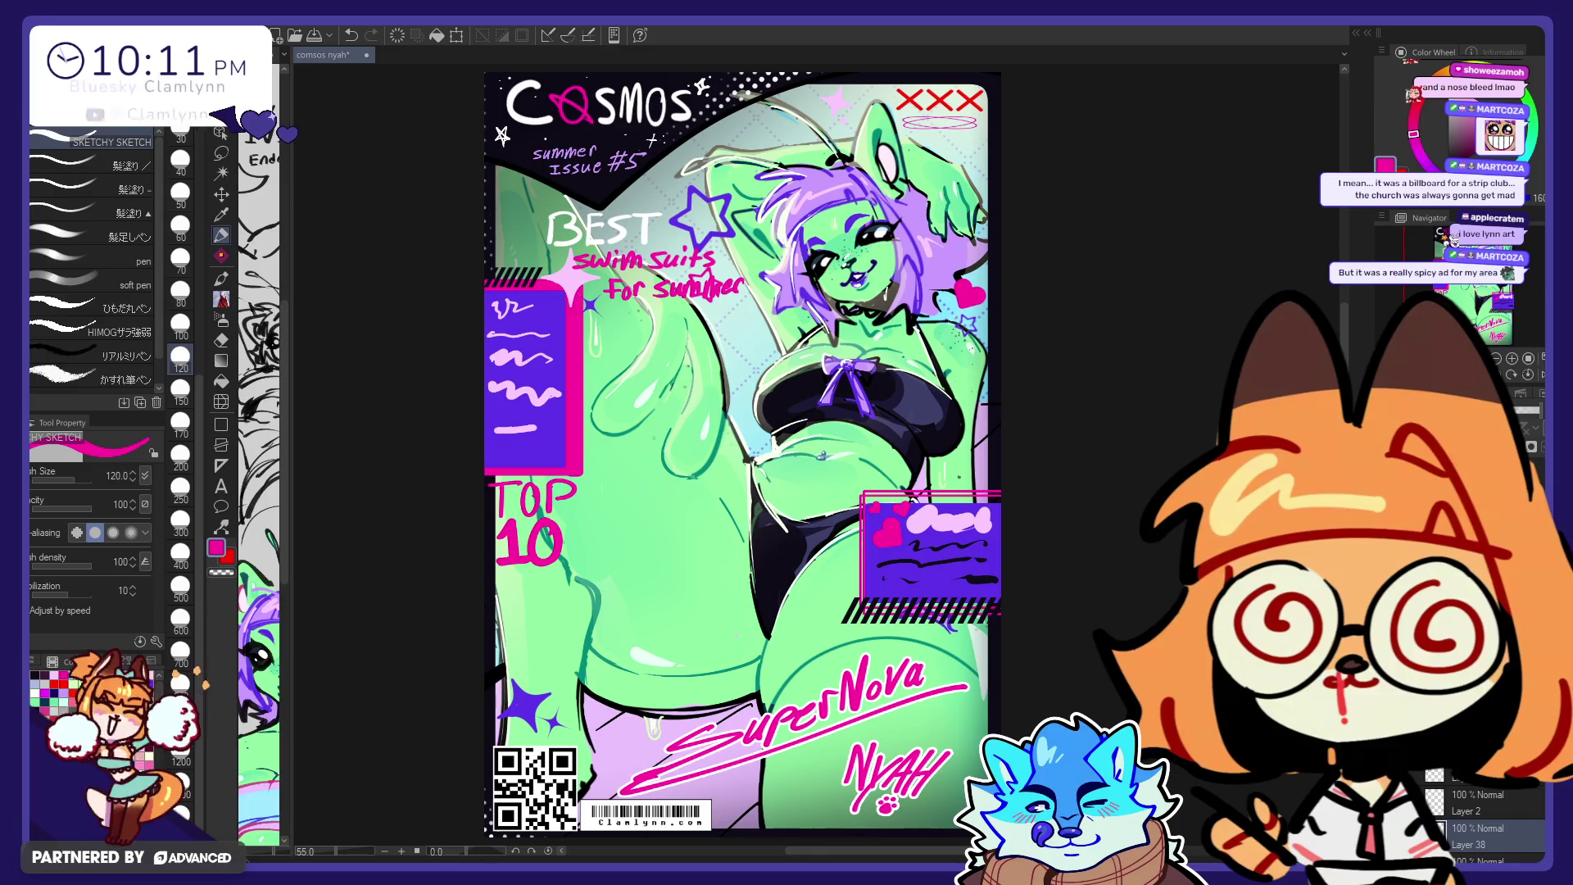
key(Delete)
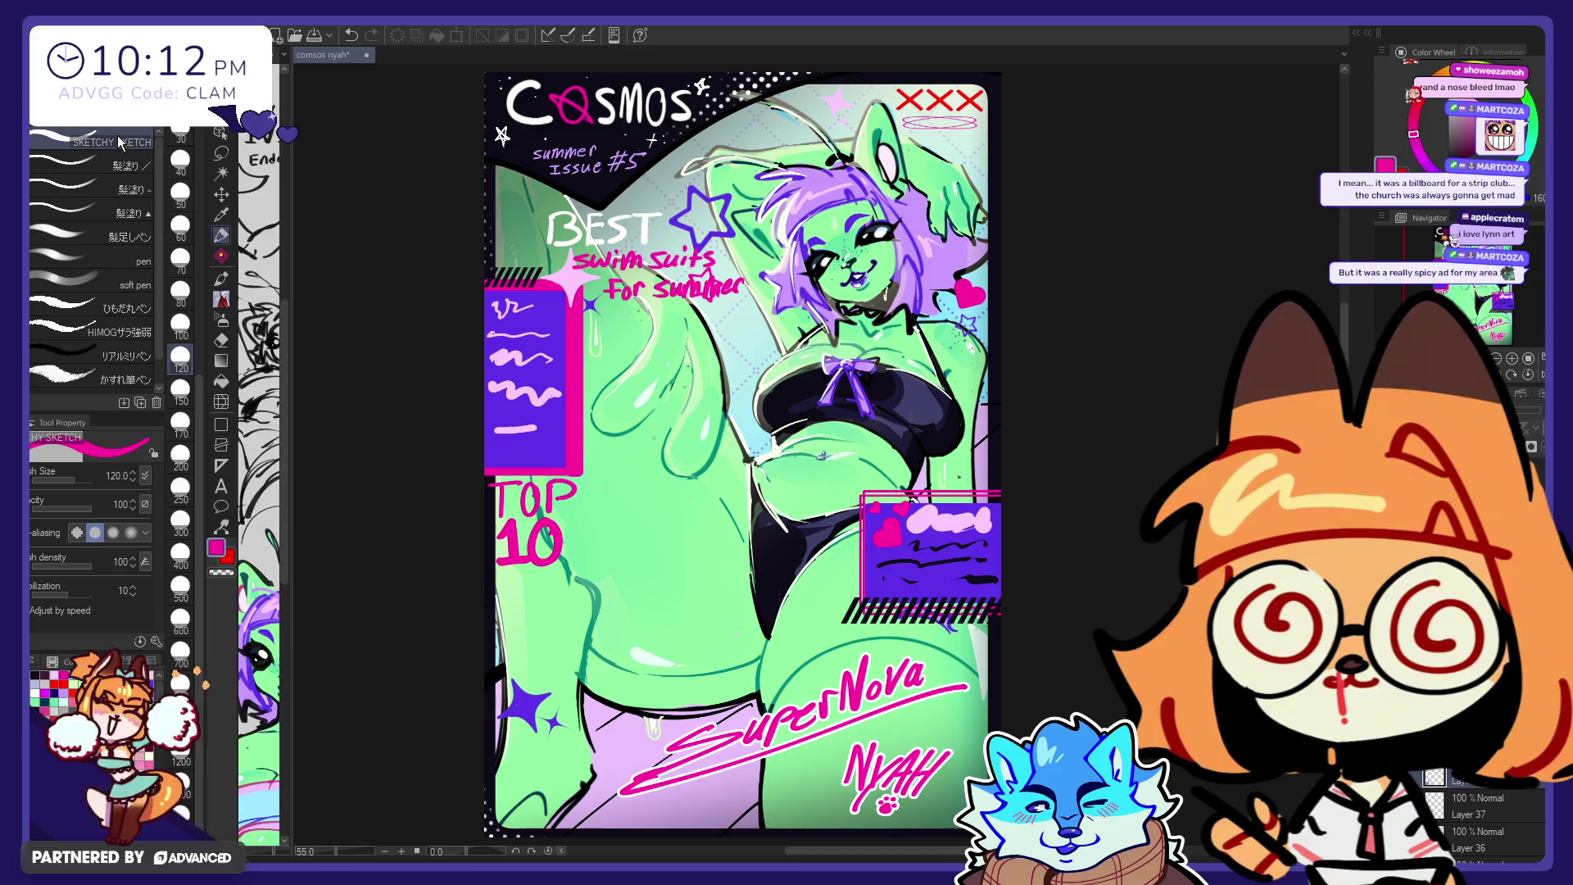
Step: Paste the new $5.99 barcode and move it into the cover's bottom-left corner
key(ctrl+v)
click(221, 194)
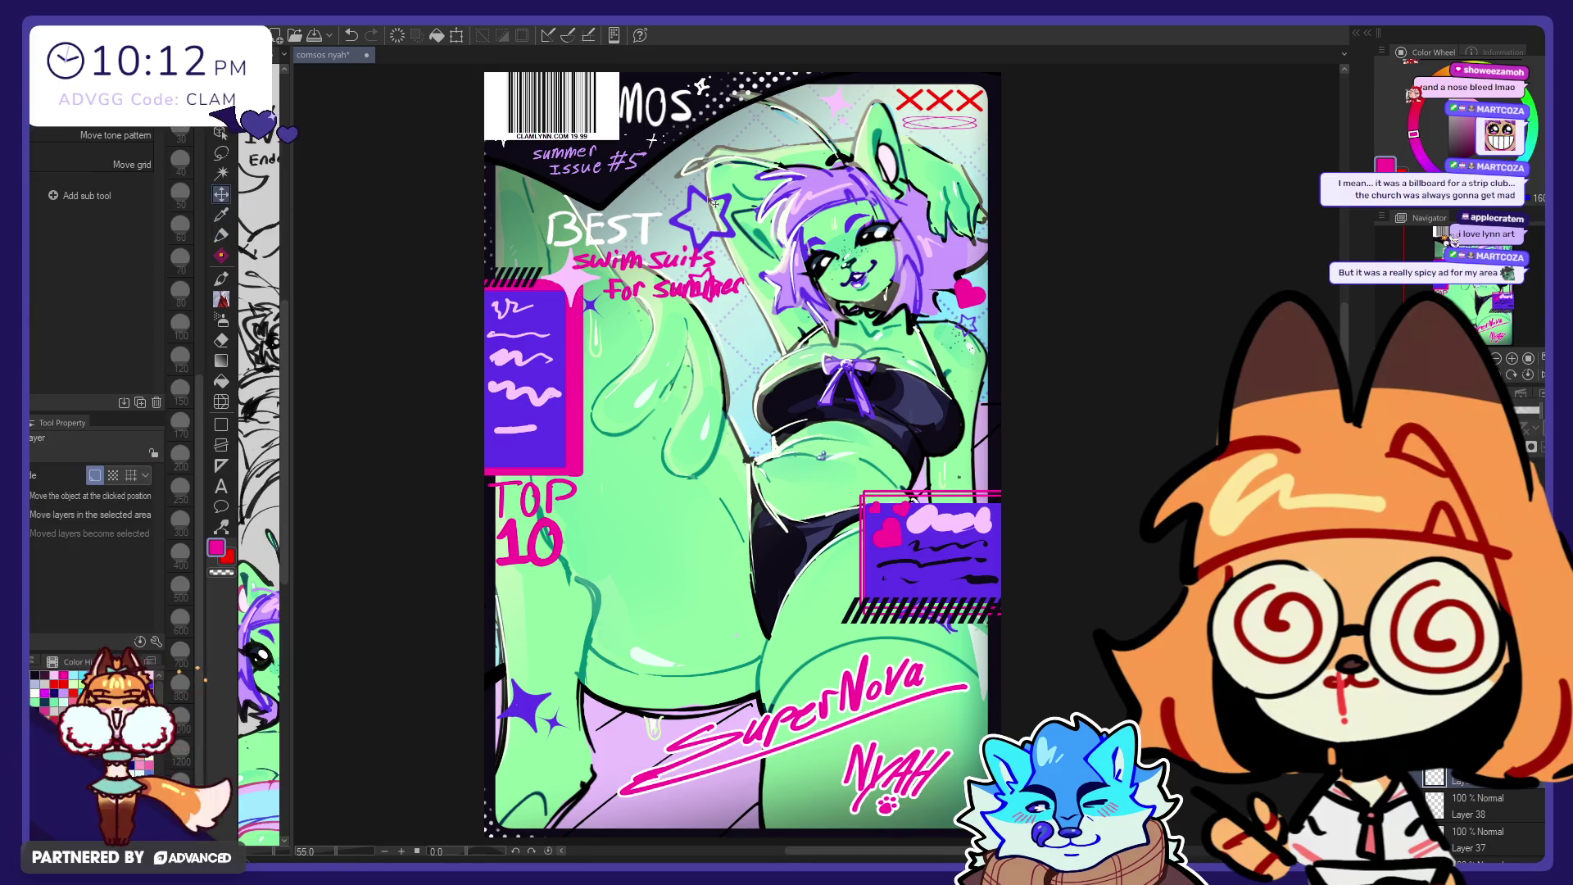
mouse_move(720, 204)
mouse_down()
mouse_move(737, 589)
mouse_move(837, 741)
mouse_move(850, 695)
mouse_up()
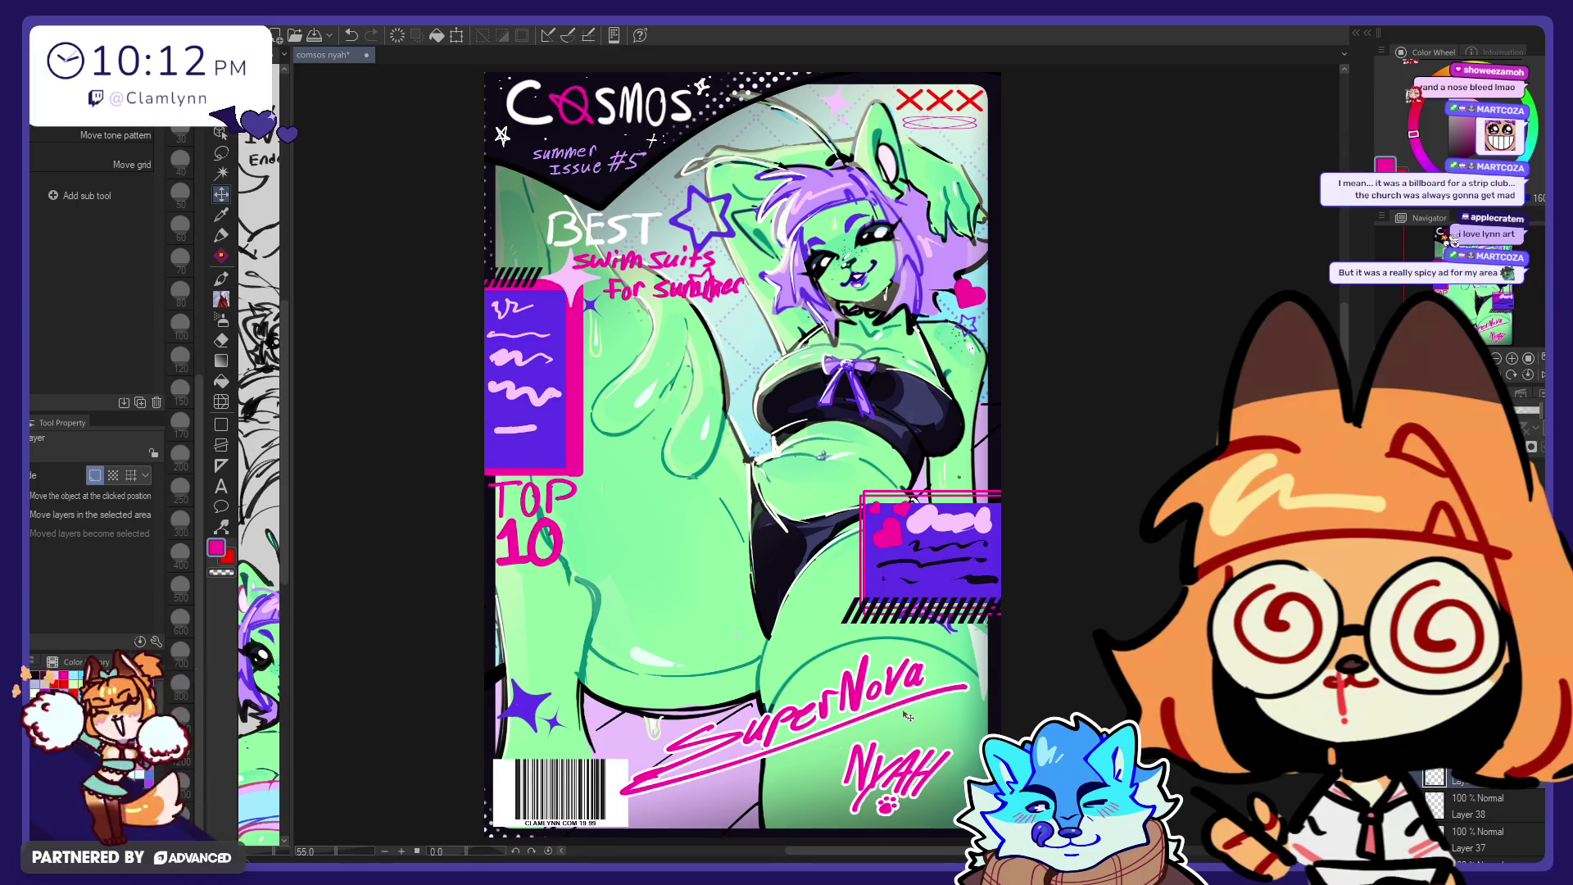
key(ctrl+z)
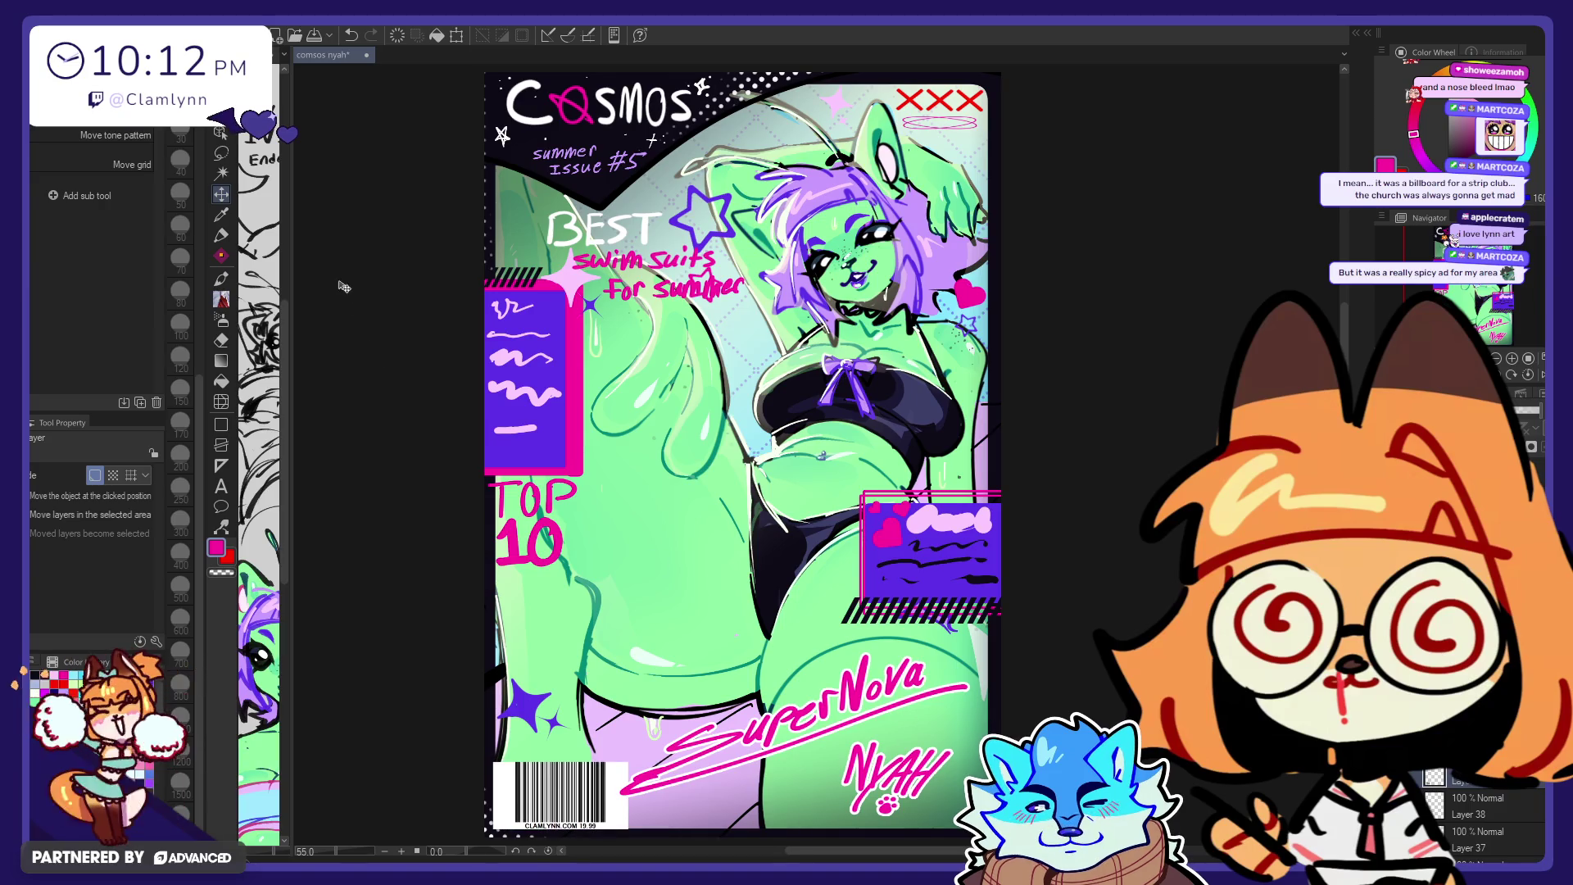
click(221, 153)
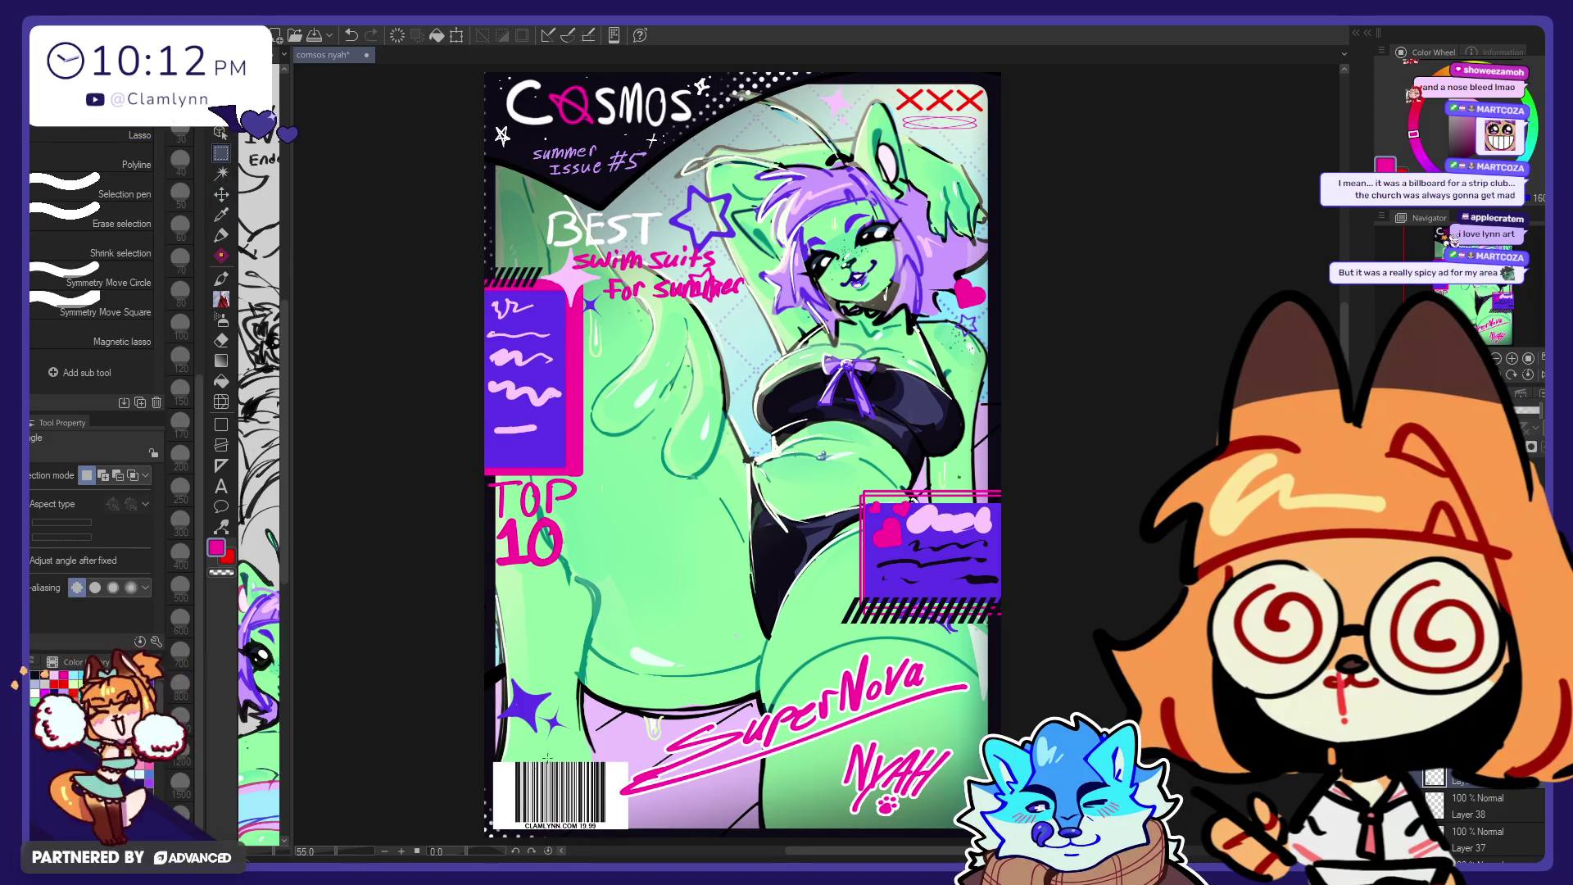
Step: Select the barcode together with its price text and clear the white background around it
scroll(589, 585, up, 3)
scroll(533, 616, up, 3)
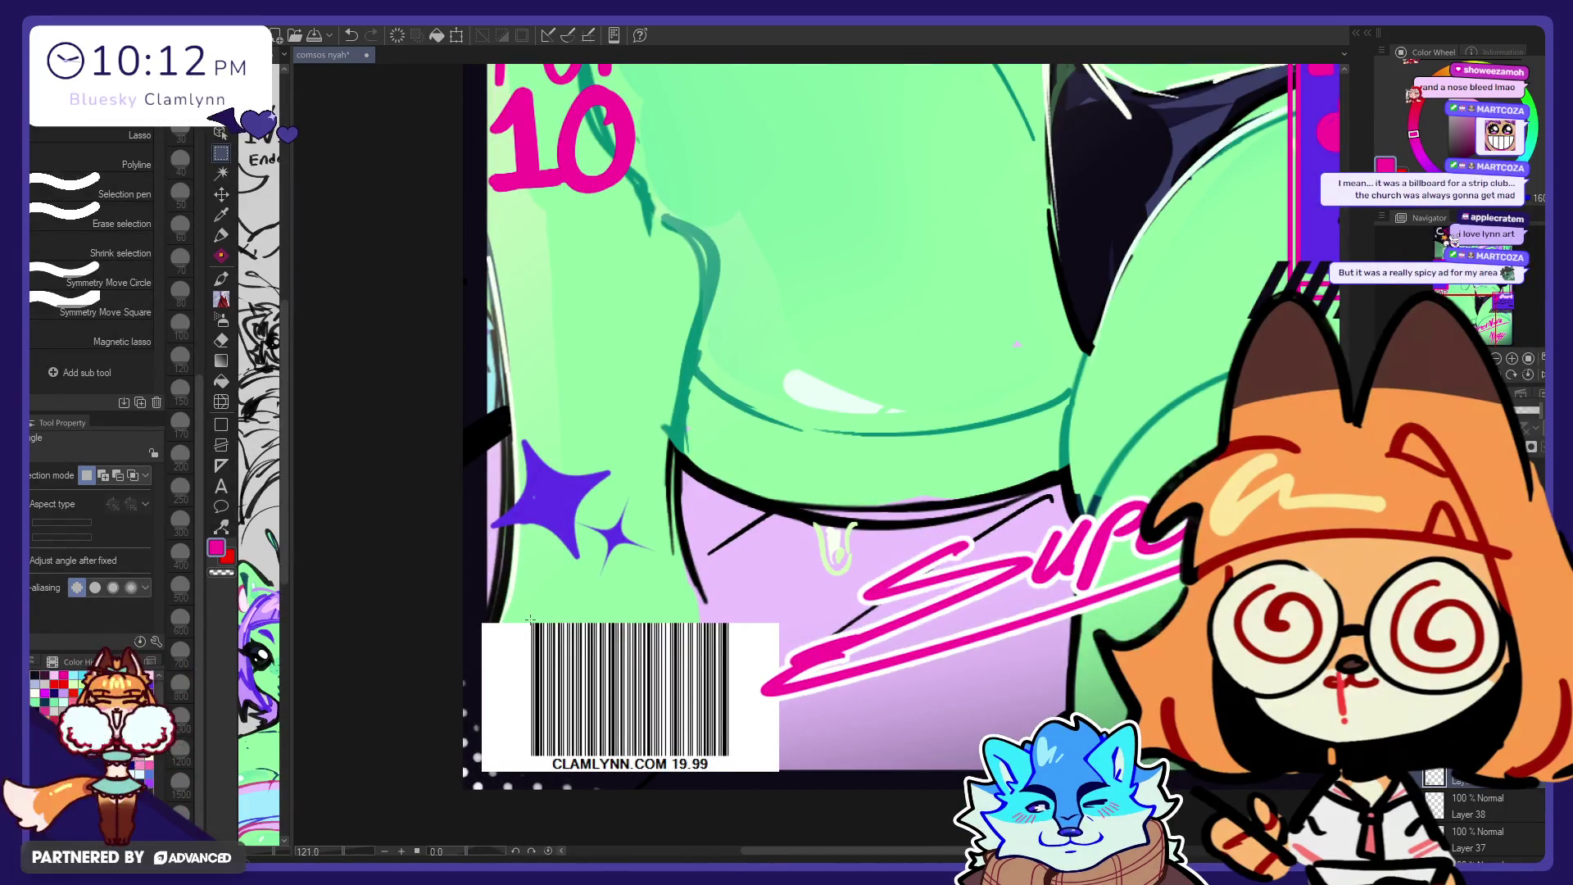
drag(530, 620, 727, 753)
drag(530, 620, 730, 783)
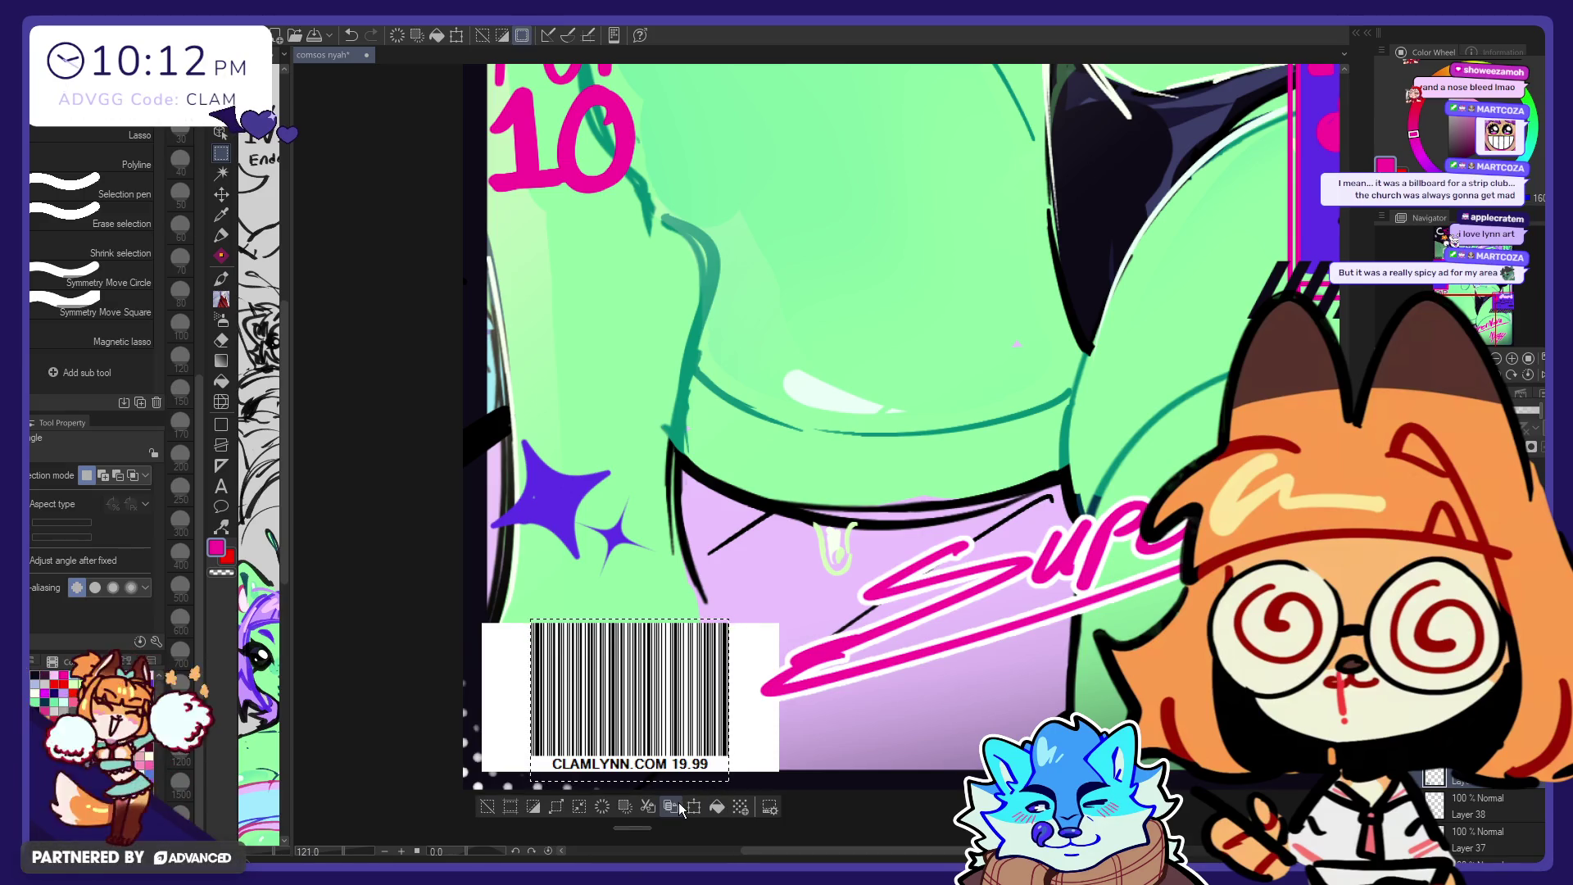
click(624, 807)
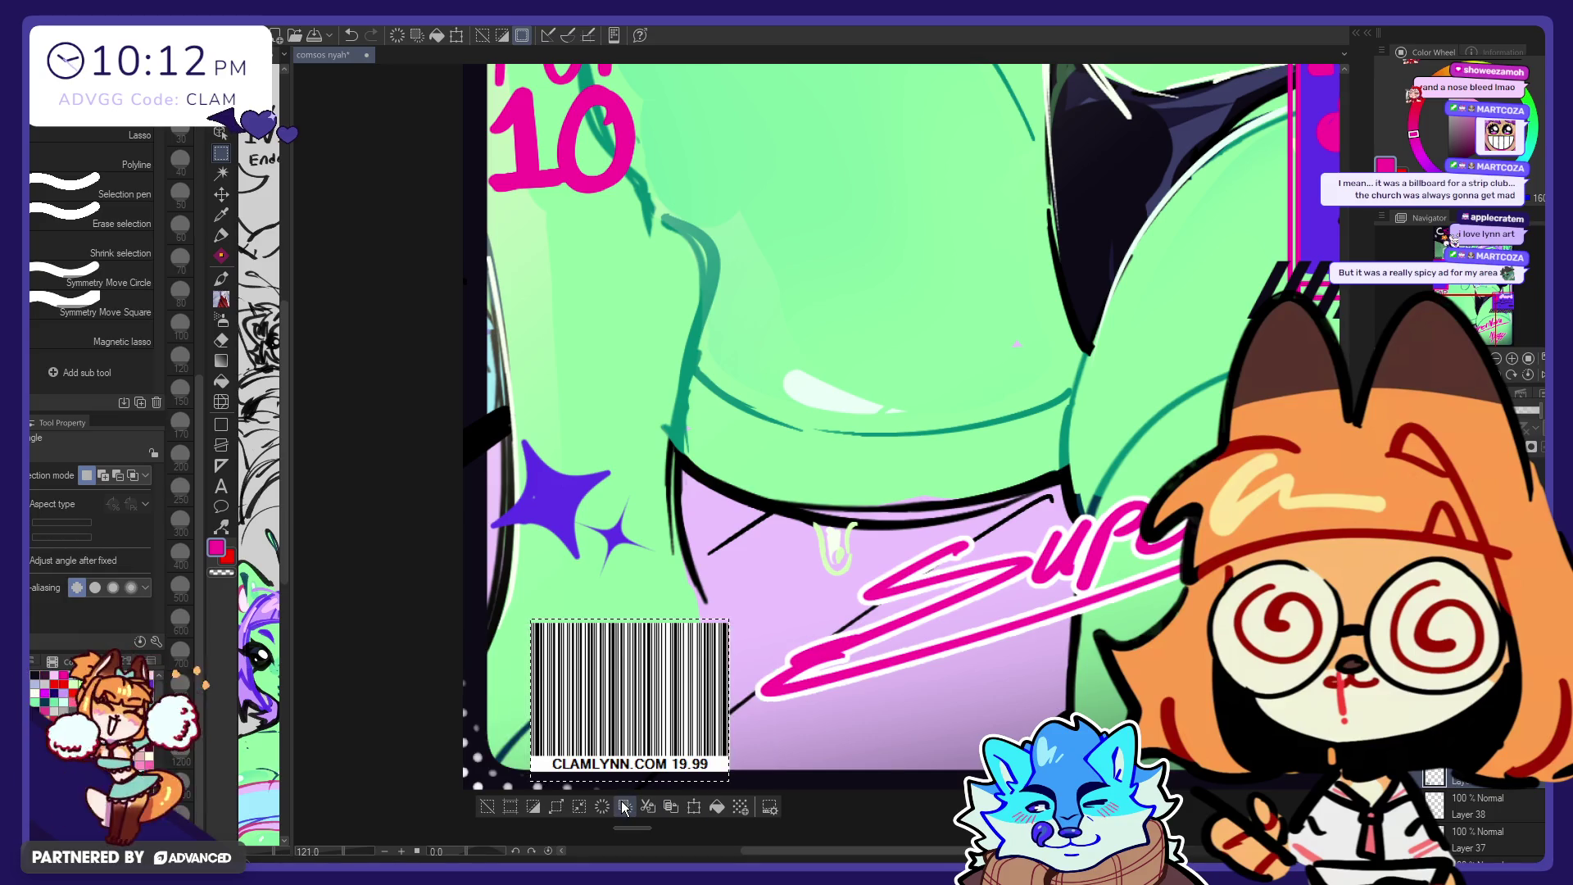
scroll(735, 758, down, 2)
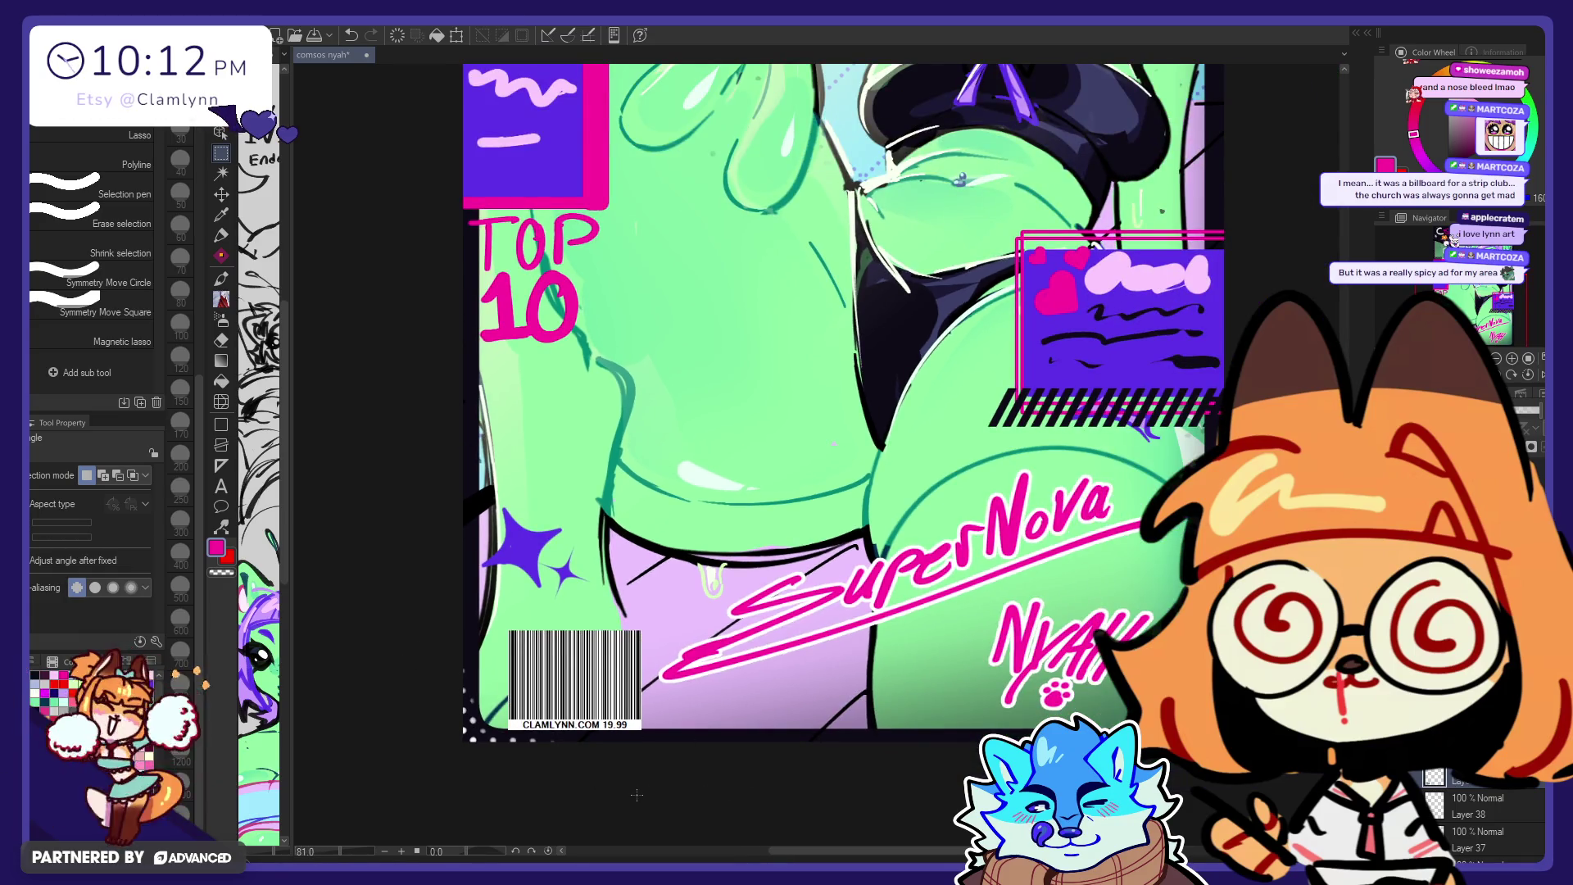
scroll(734, 758, down, 2)
scroll(735, 758, down, 2)
Step: Switch to the Move layer tool and zoom in and out to inspect the trimmed barcode
click(222, 195)
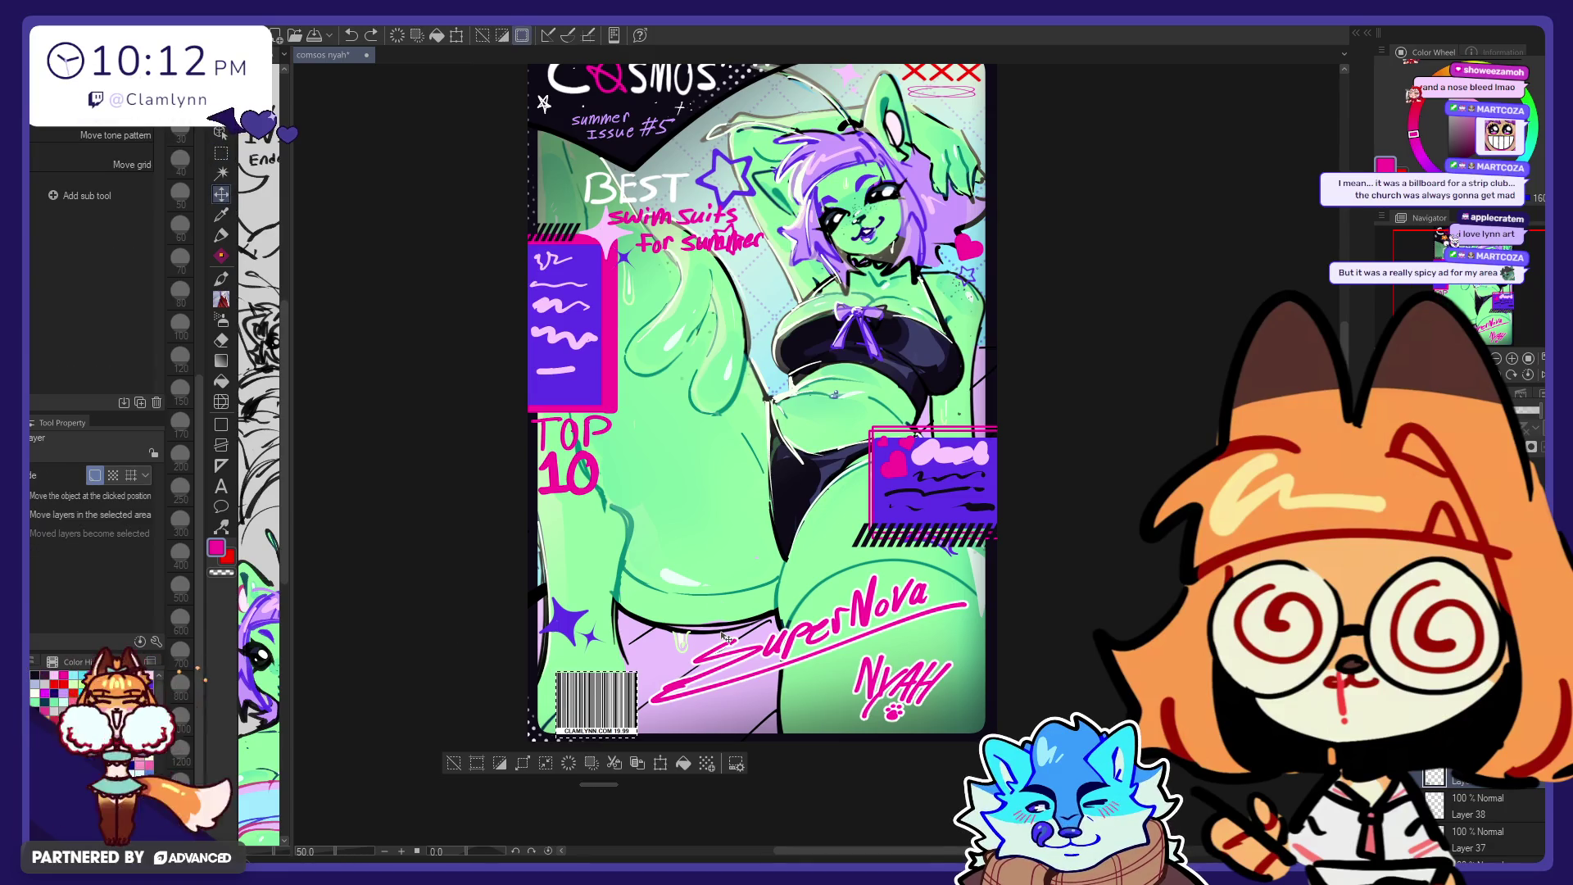
scroll(622, 738, up, 2)
scroll(623, 737, up, 2)
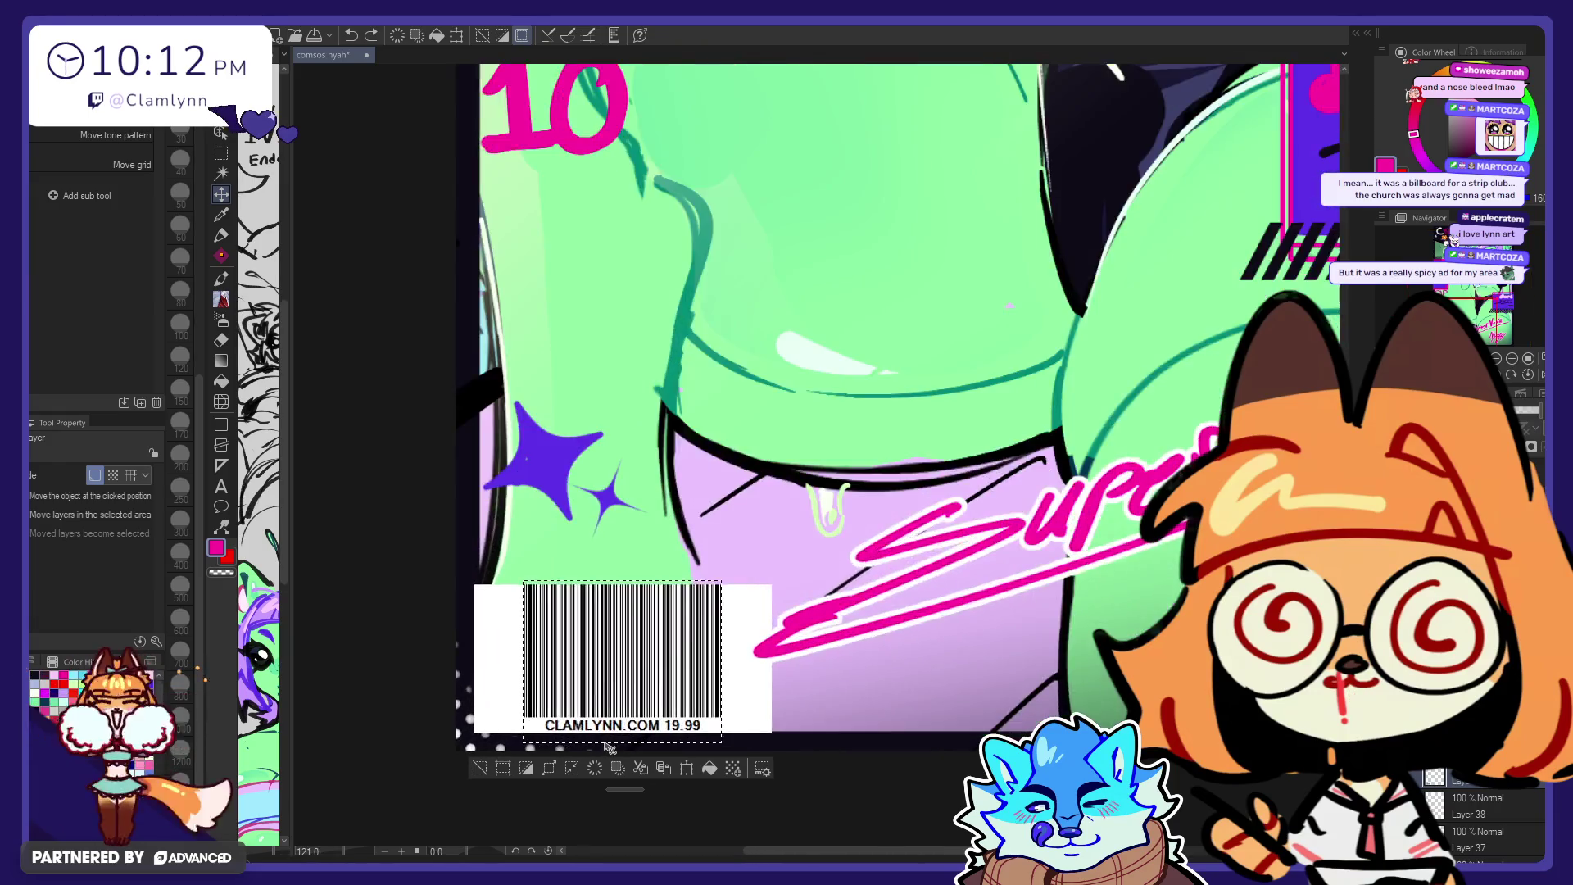
scroll(619, 739, up, 1)
scroll(611, 743, up, 2)
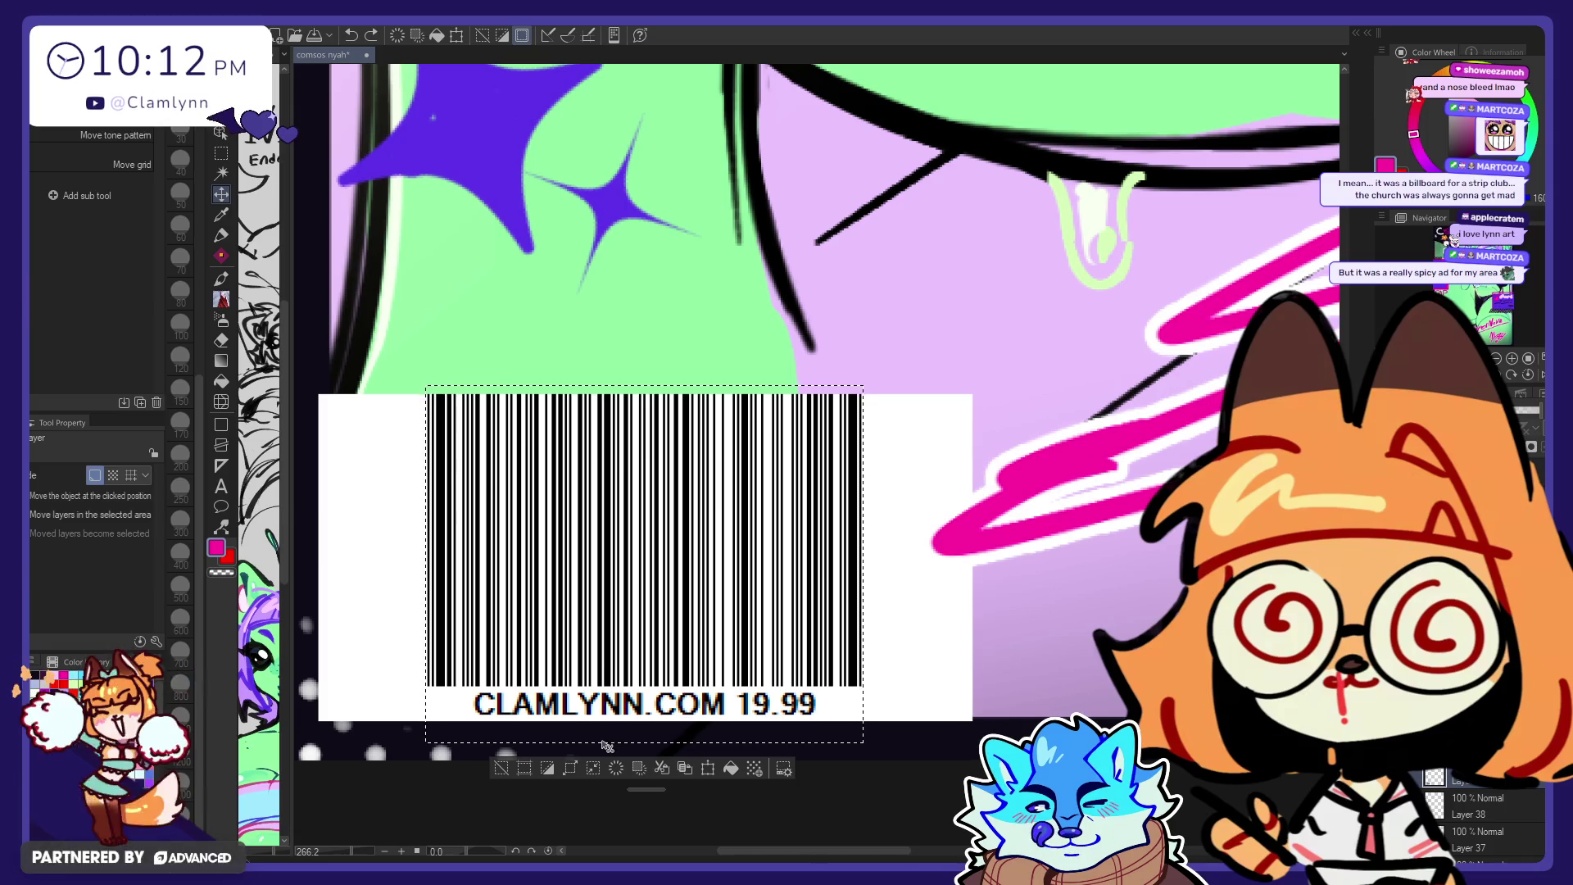
scroll(606, 745, down, 1)
scroll(606, 745, down, 2)
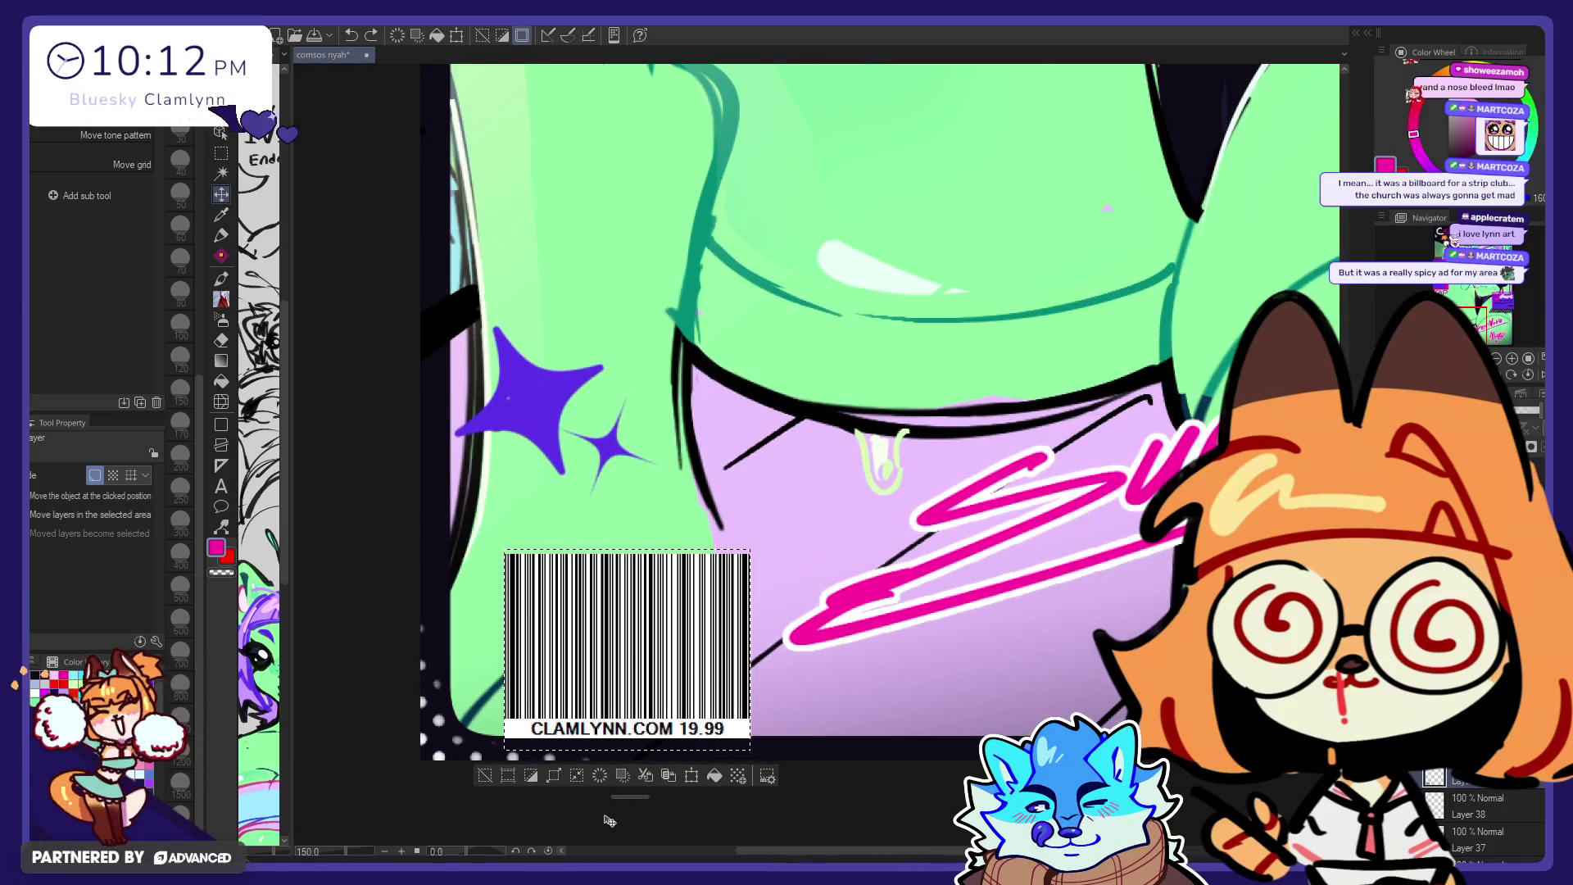
Step: Rectangle-select the barcode bars, undo a stray erase, clear the side margins, and deselect
key(m)
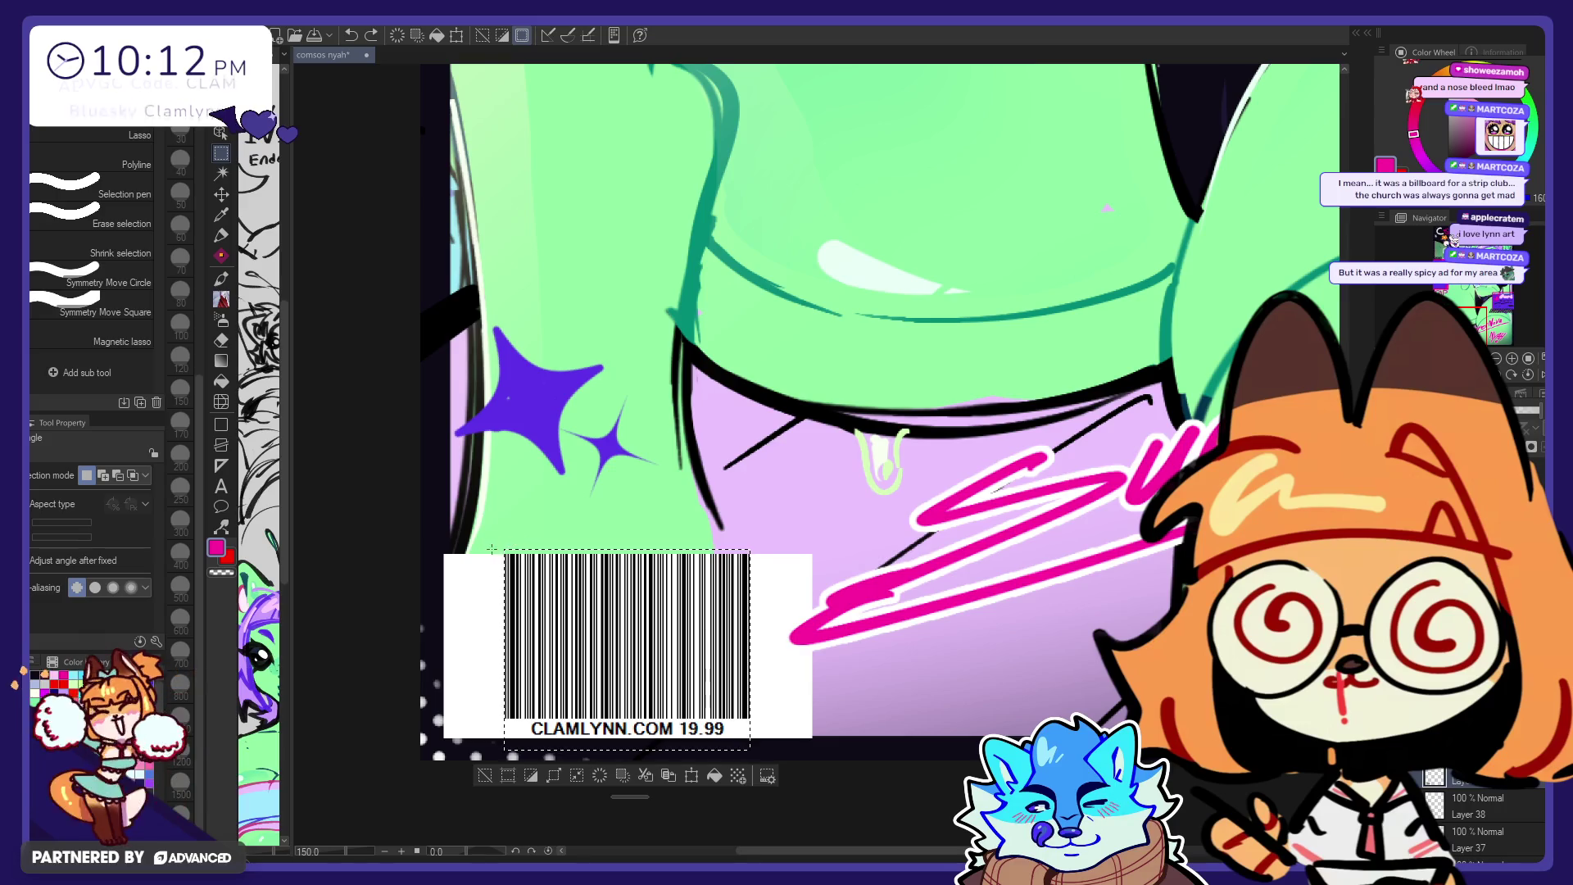
mouse_move(499, 546)
mouse_down()
mouse_move(755, 794)
mouse_move(753, 759)
mouse_up()
key(e)
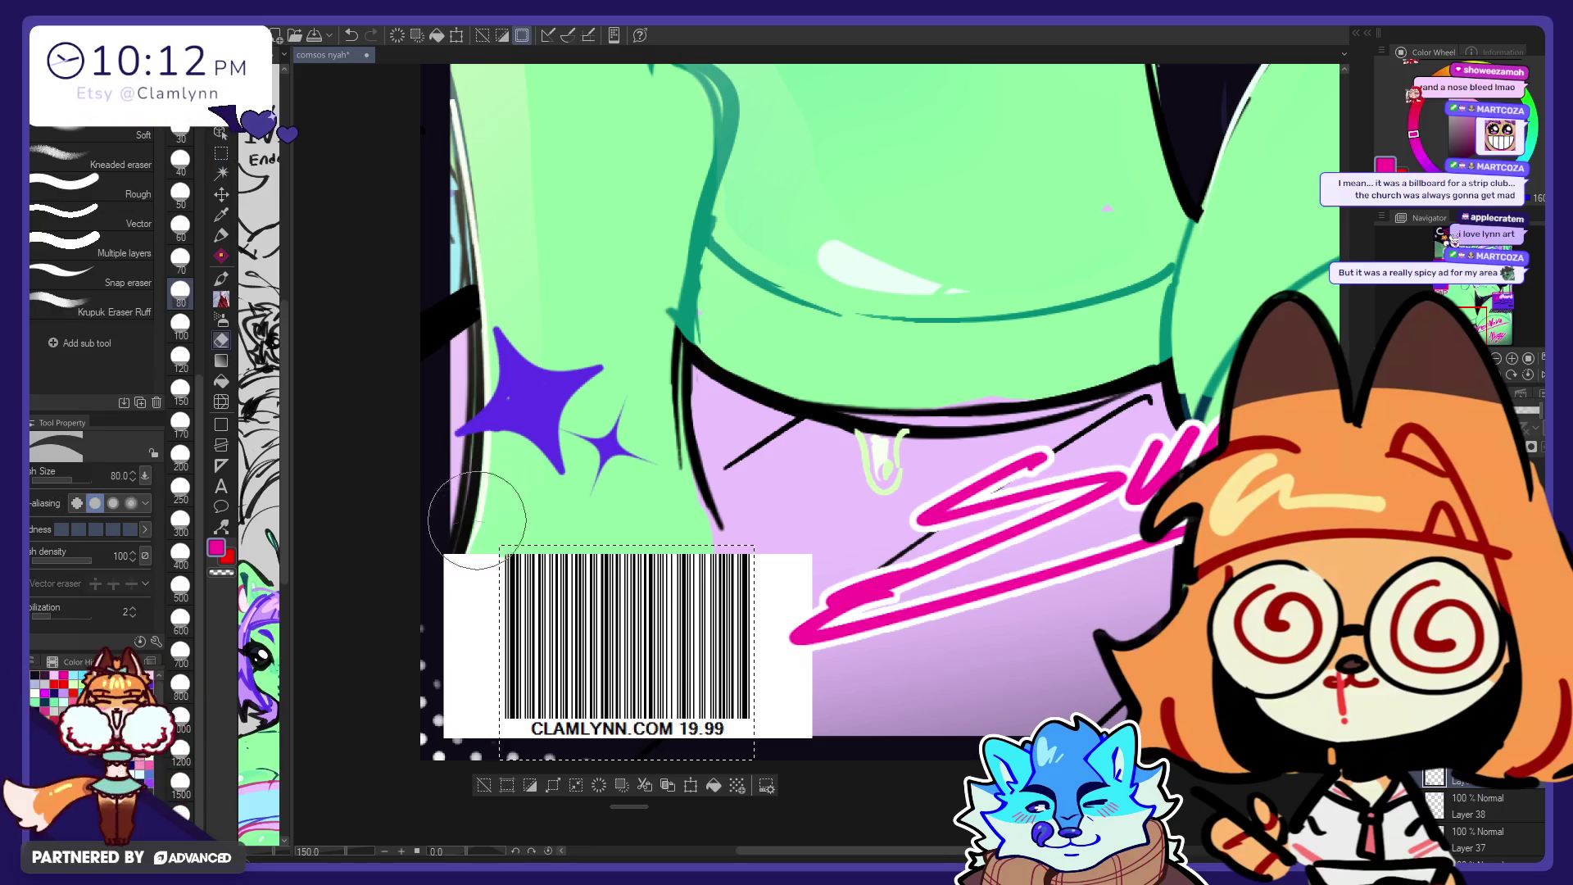
drag(472, 565, 472, 729)
key(ctrl+z)
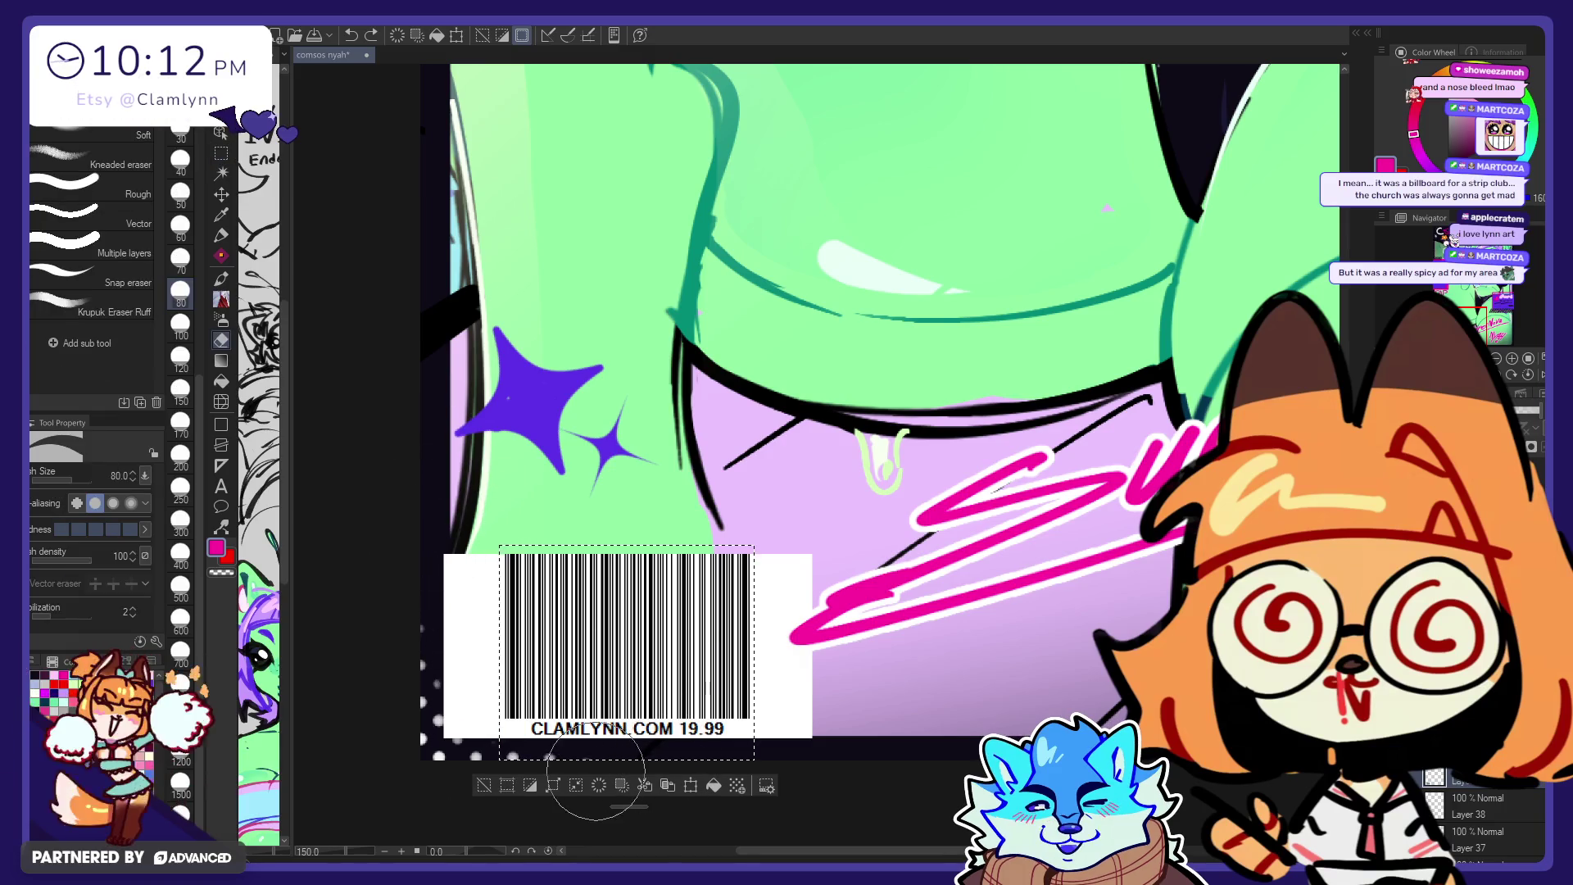
click(621, 784)
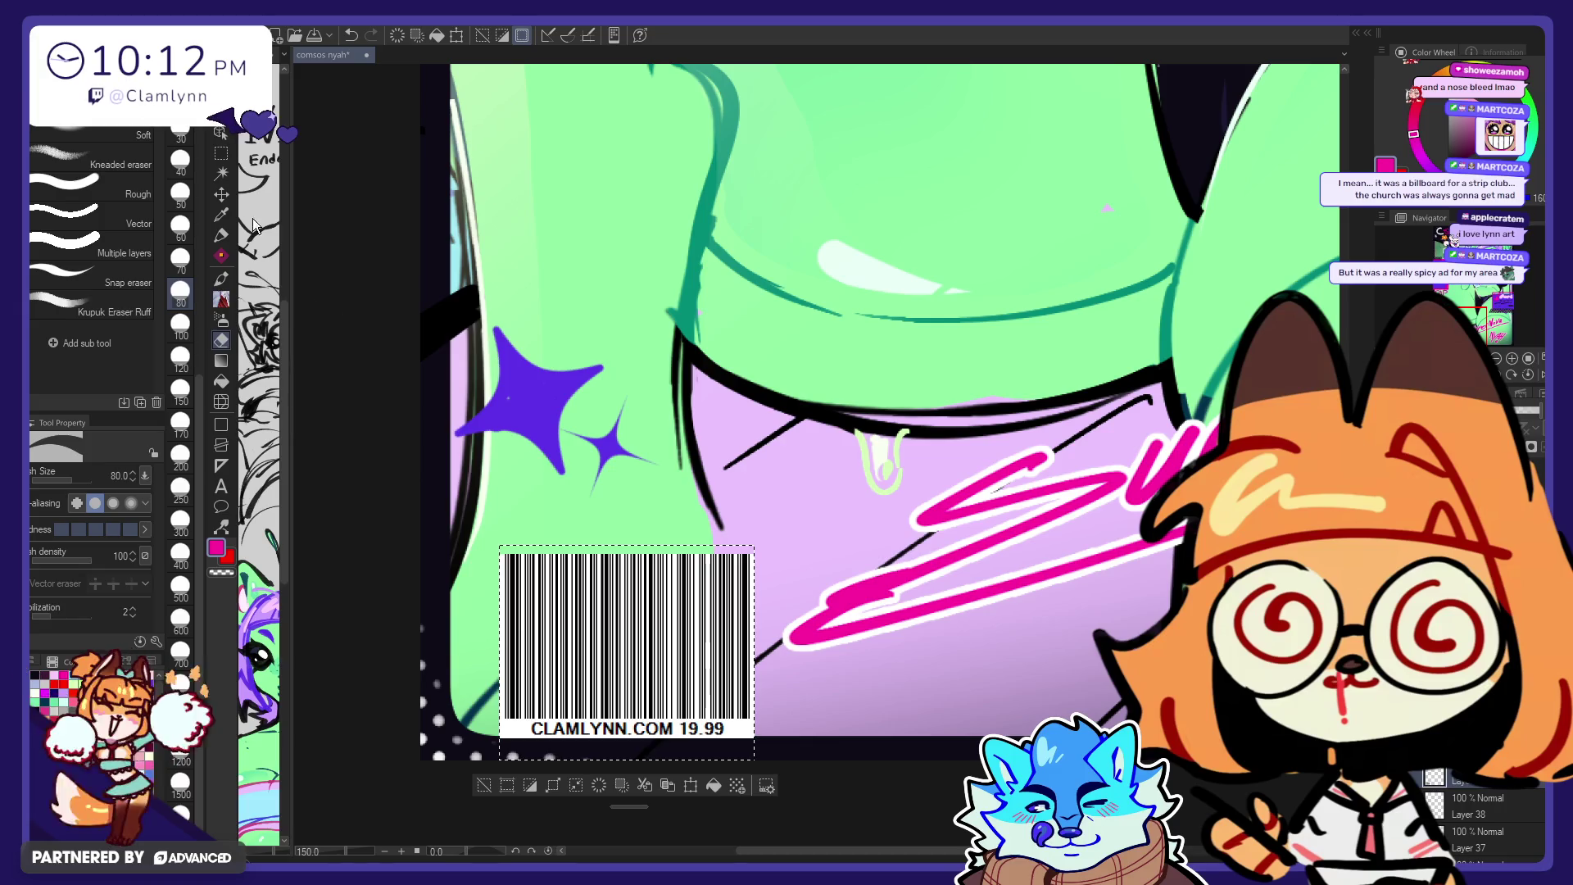
key(m)
key(ctrl+d)
scroll(457, 738, down, 2)
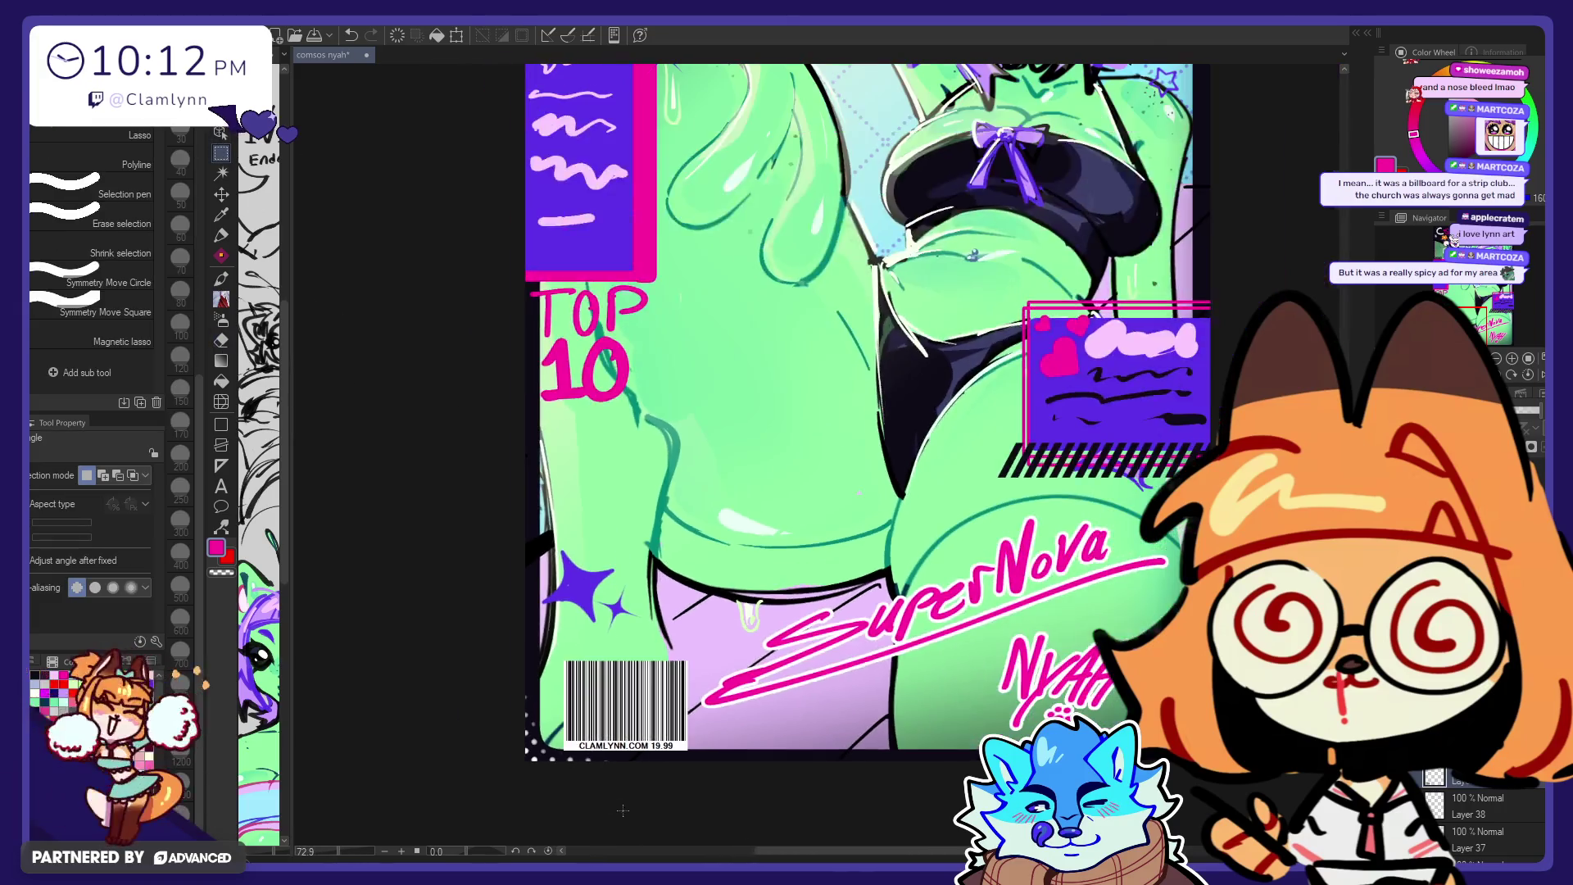
scroll(457, 738, down, 1)
scroll(457, 738, down, 1)
Step: Move the barcode flush into the bottom-left corner and make Layer 45 the active layer
key(k)
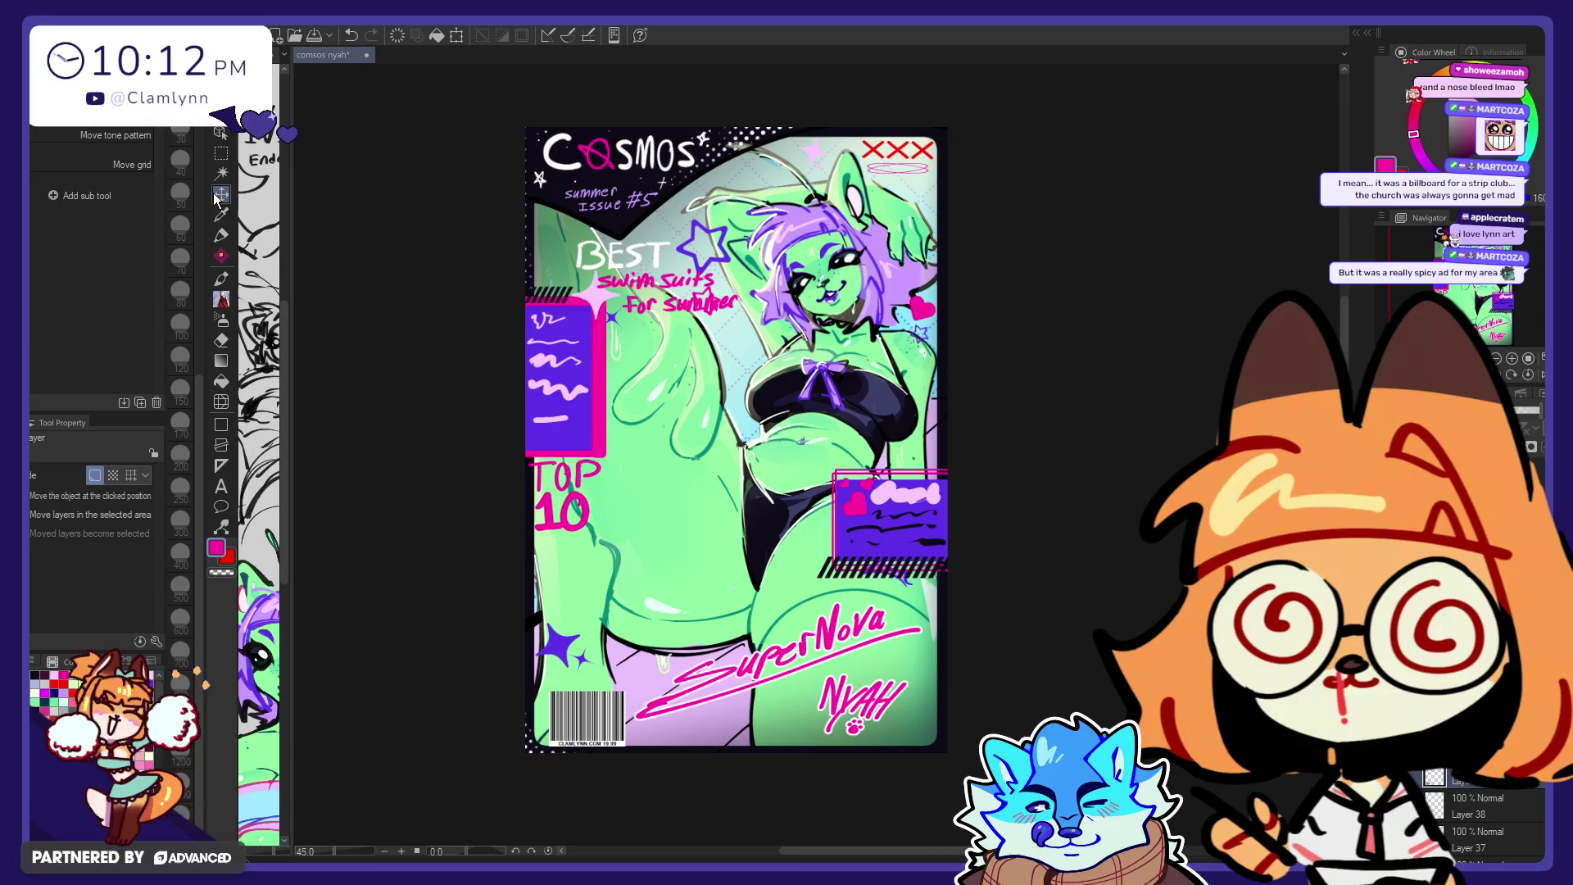
mouse_move(821, 661)
mouse_down()
mouse_move(794, 667)
mouse_move(837, 661)
mouse_move(814, 667)
mouse_up()
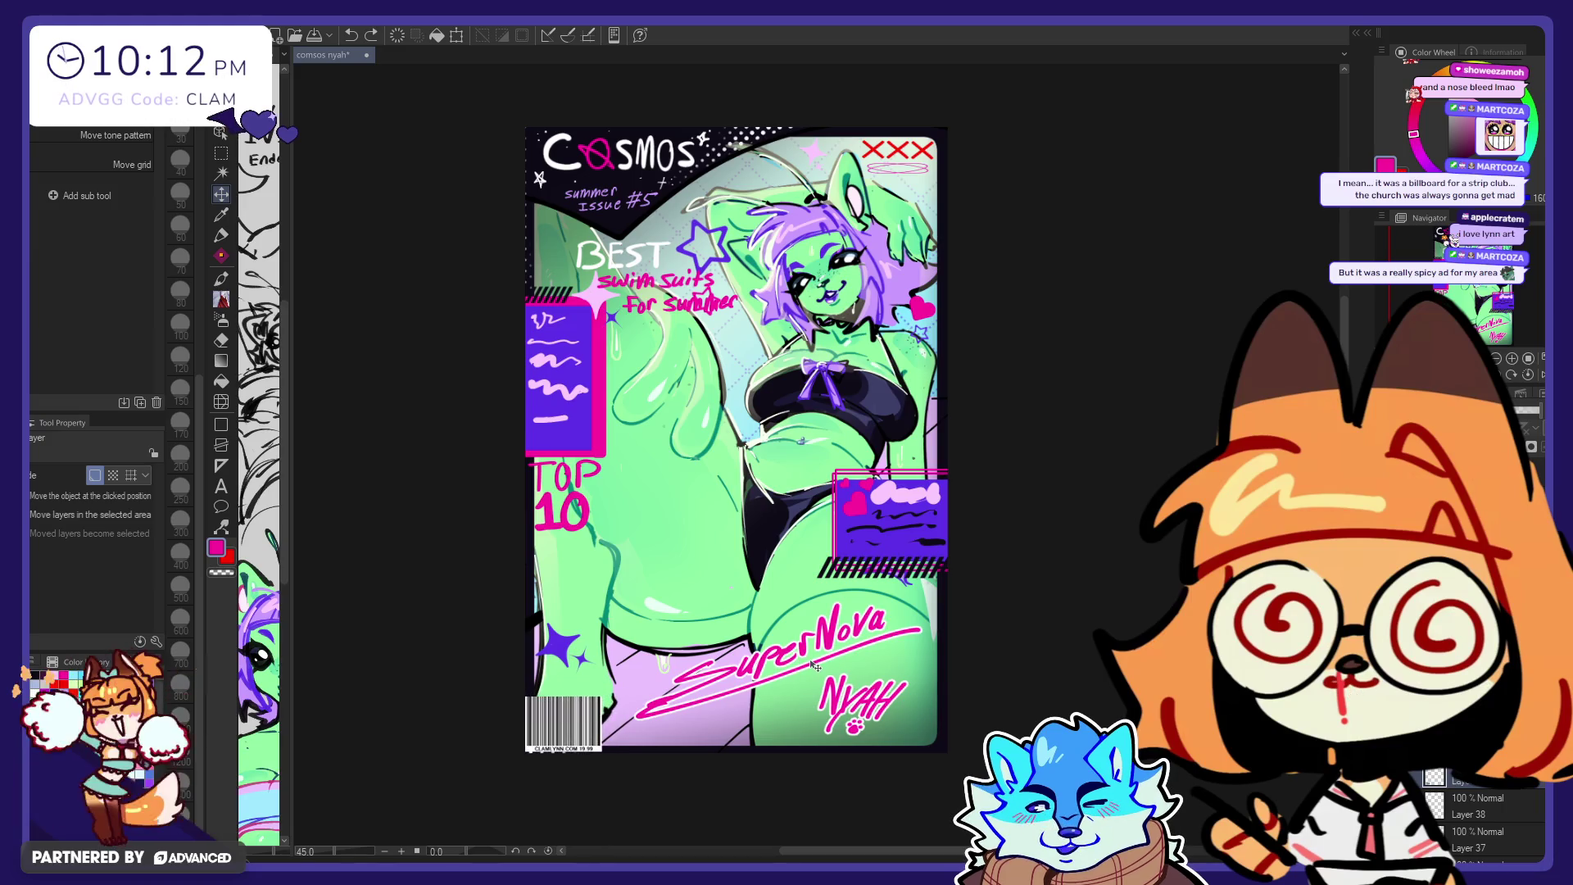
click(1442, 786)
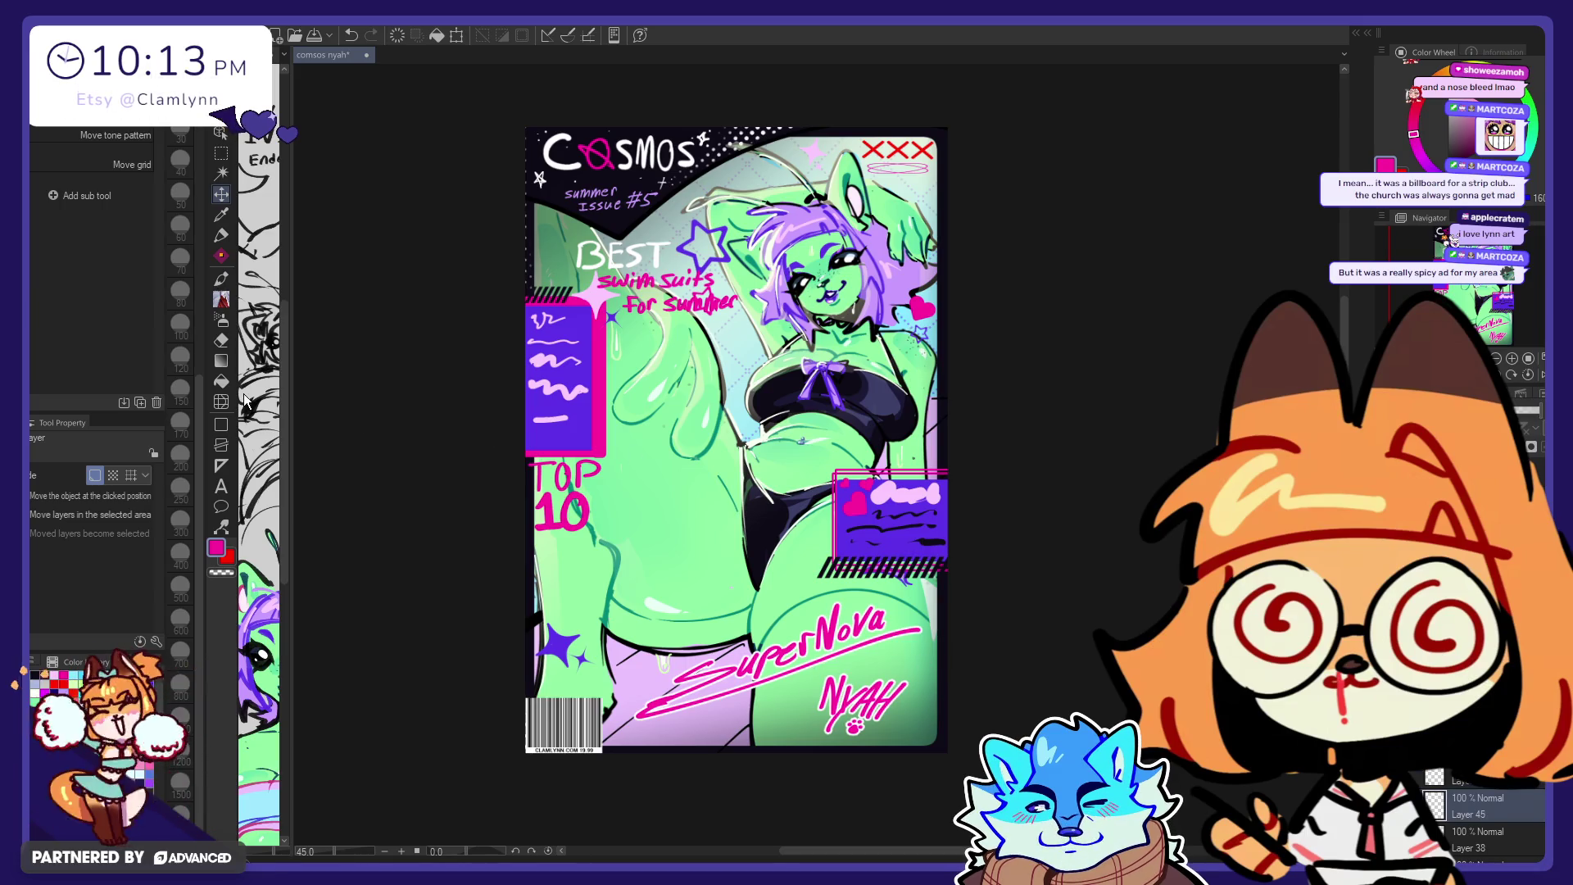
click(221, 423)
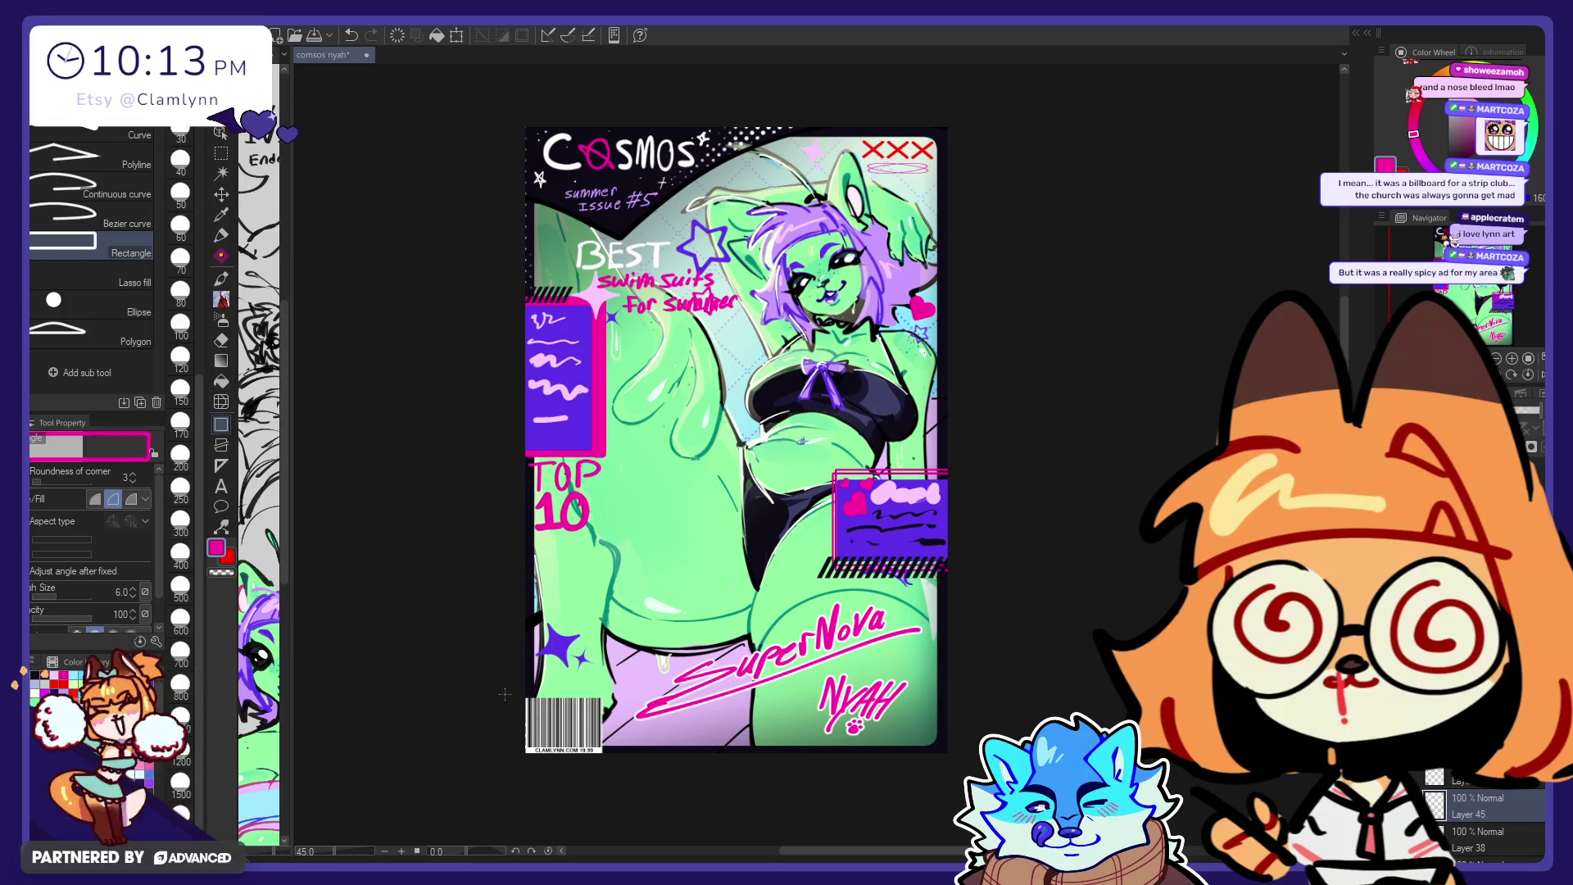
Step: Set the main colour to white and the Rectangle figure to fill only, without outline
click(36, 676)
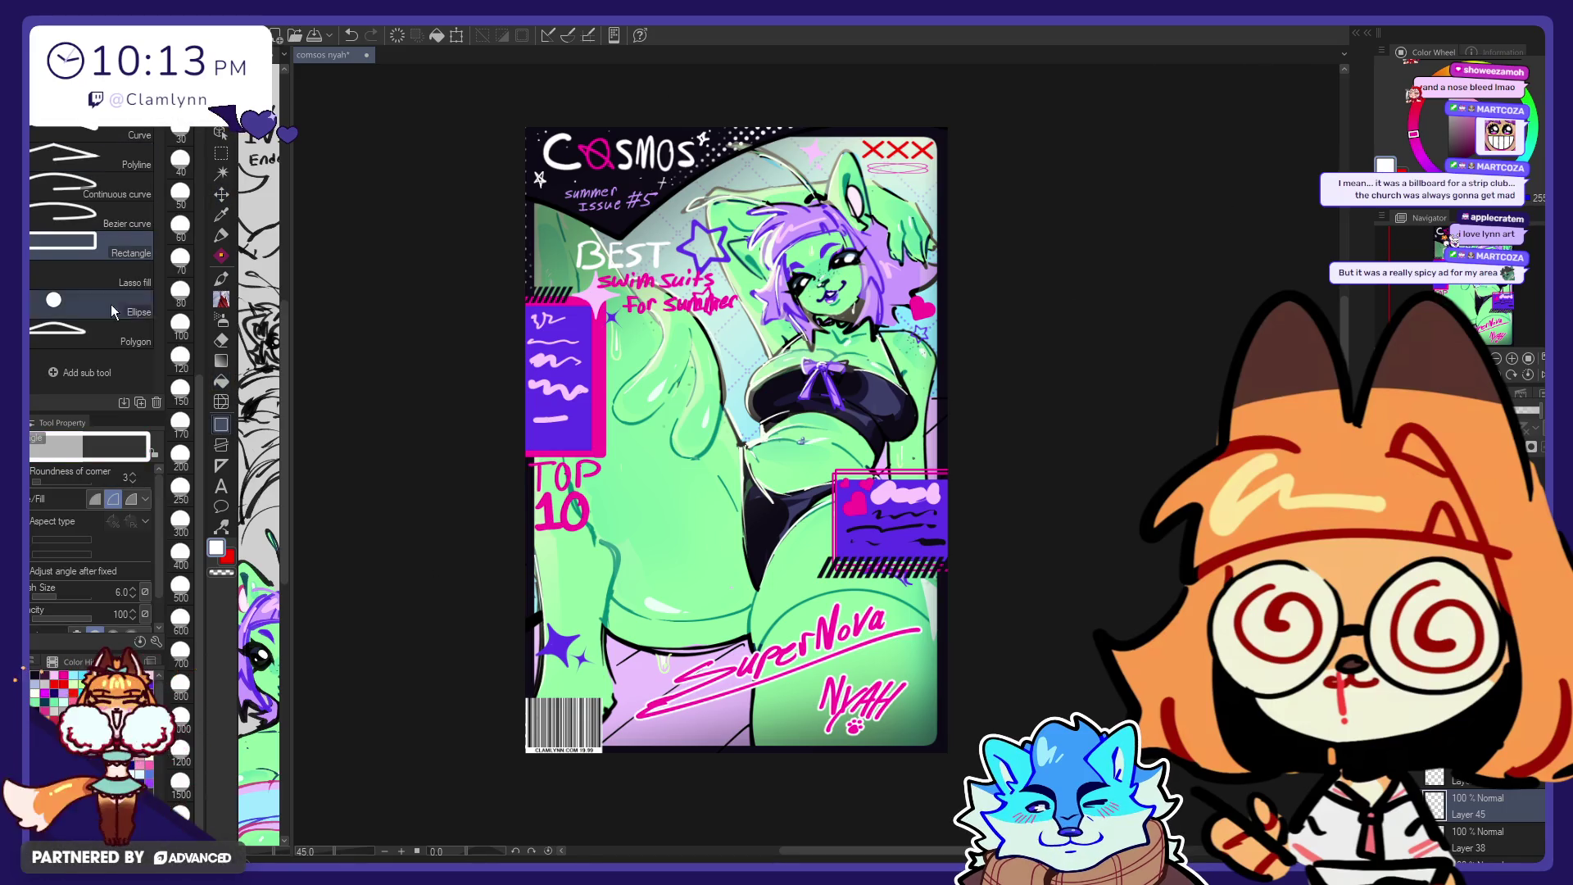
click(131, 498)
click(95, 498)
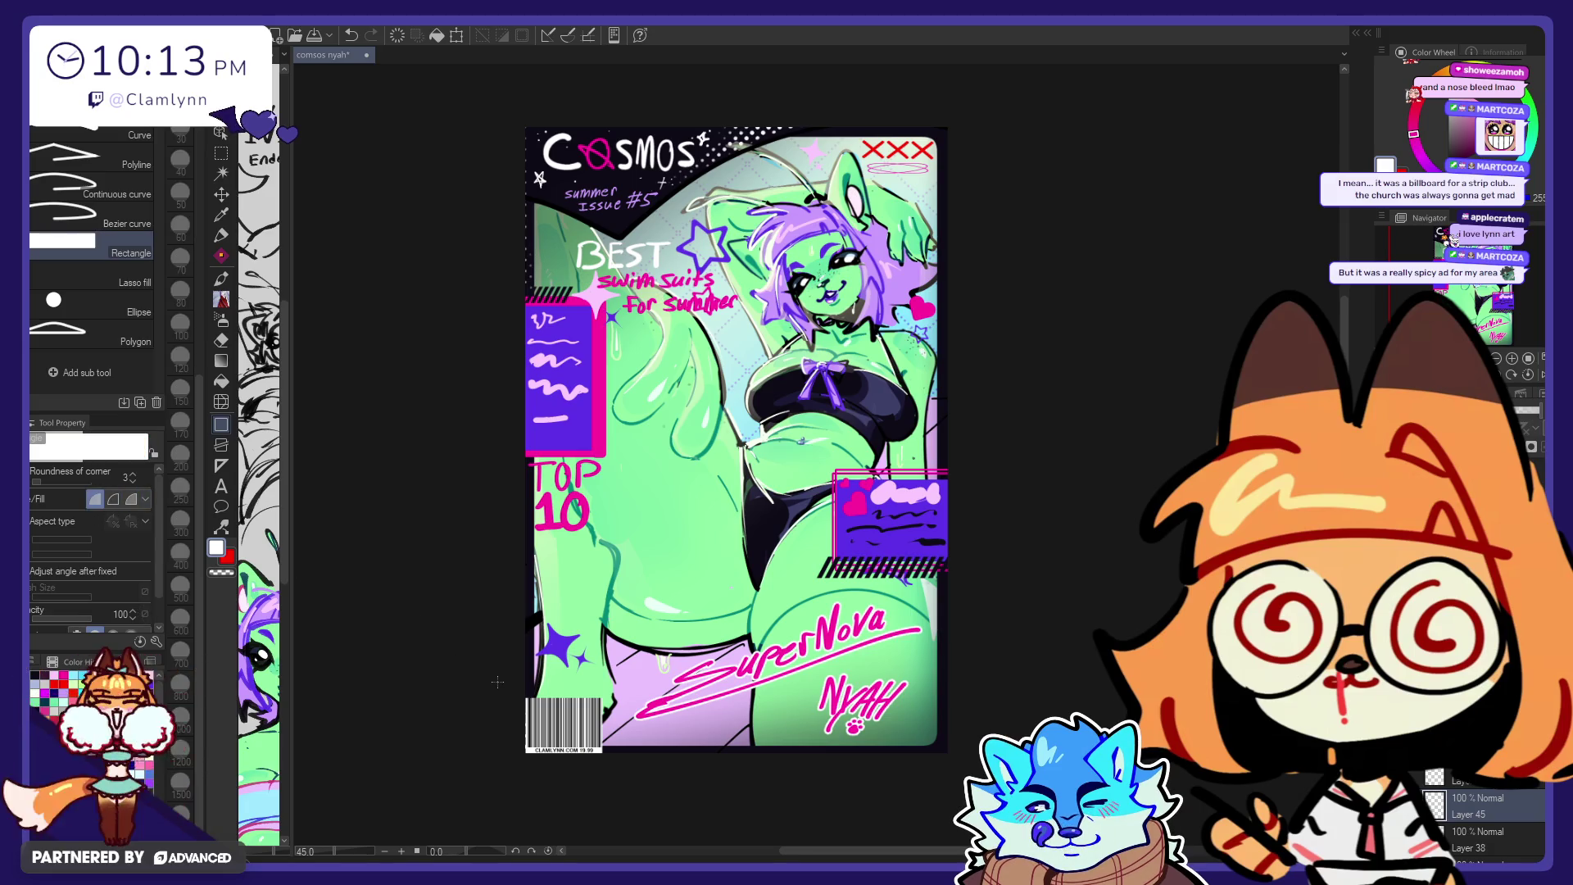
Step: Draw the white rectangle over the barcode area in the bottom-left corner and check it
drag(523, 696, 548, 718)
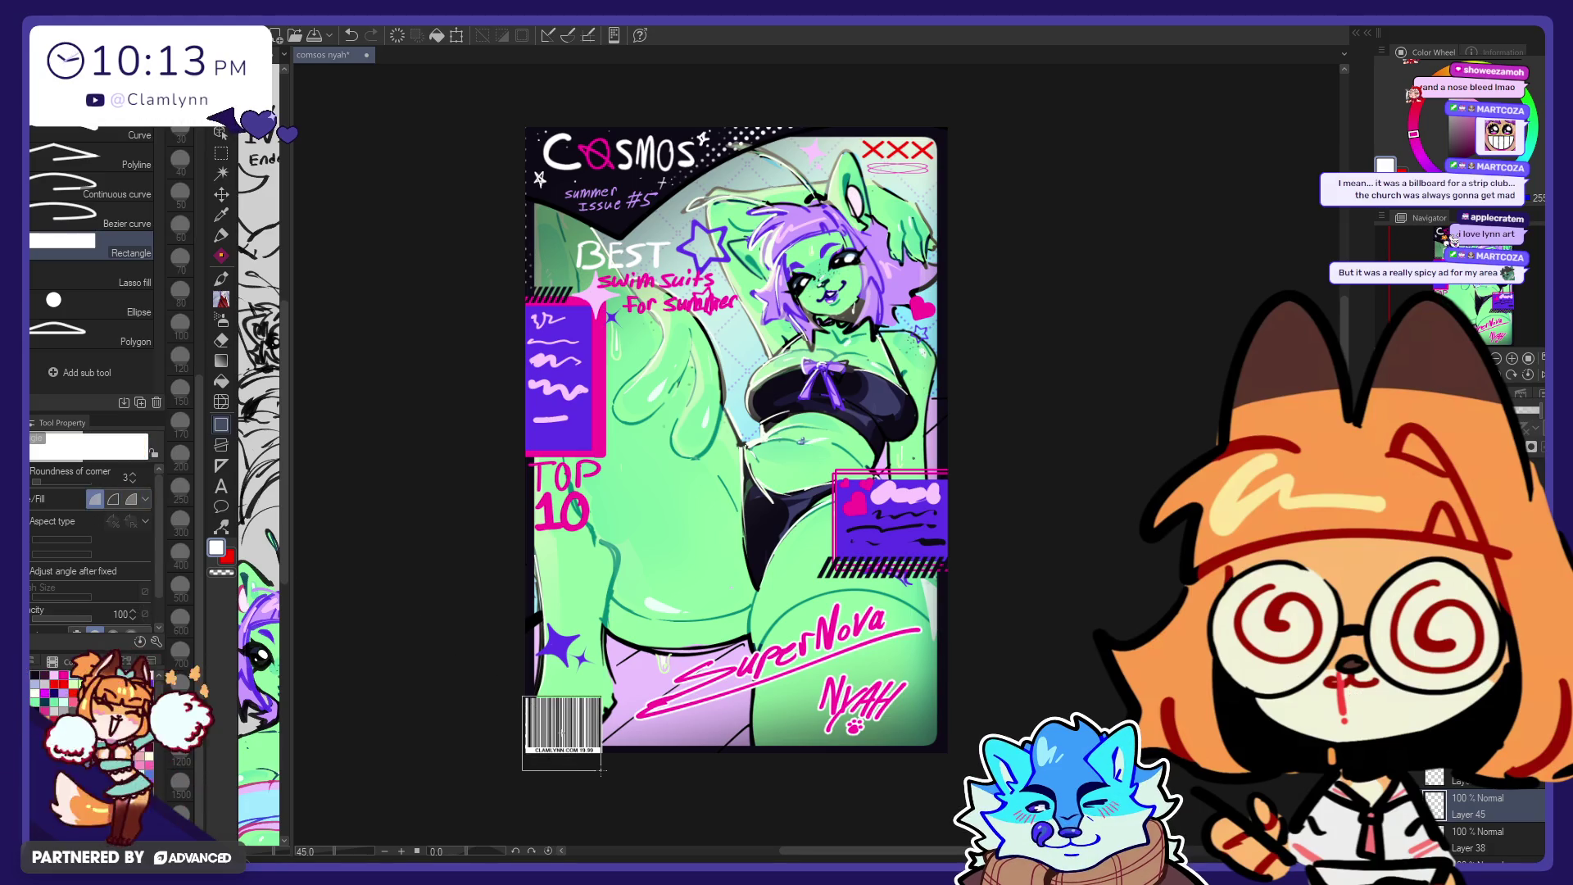
drag(601, 769, 604, 773)
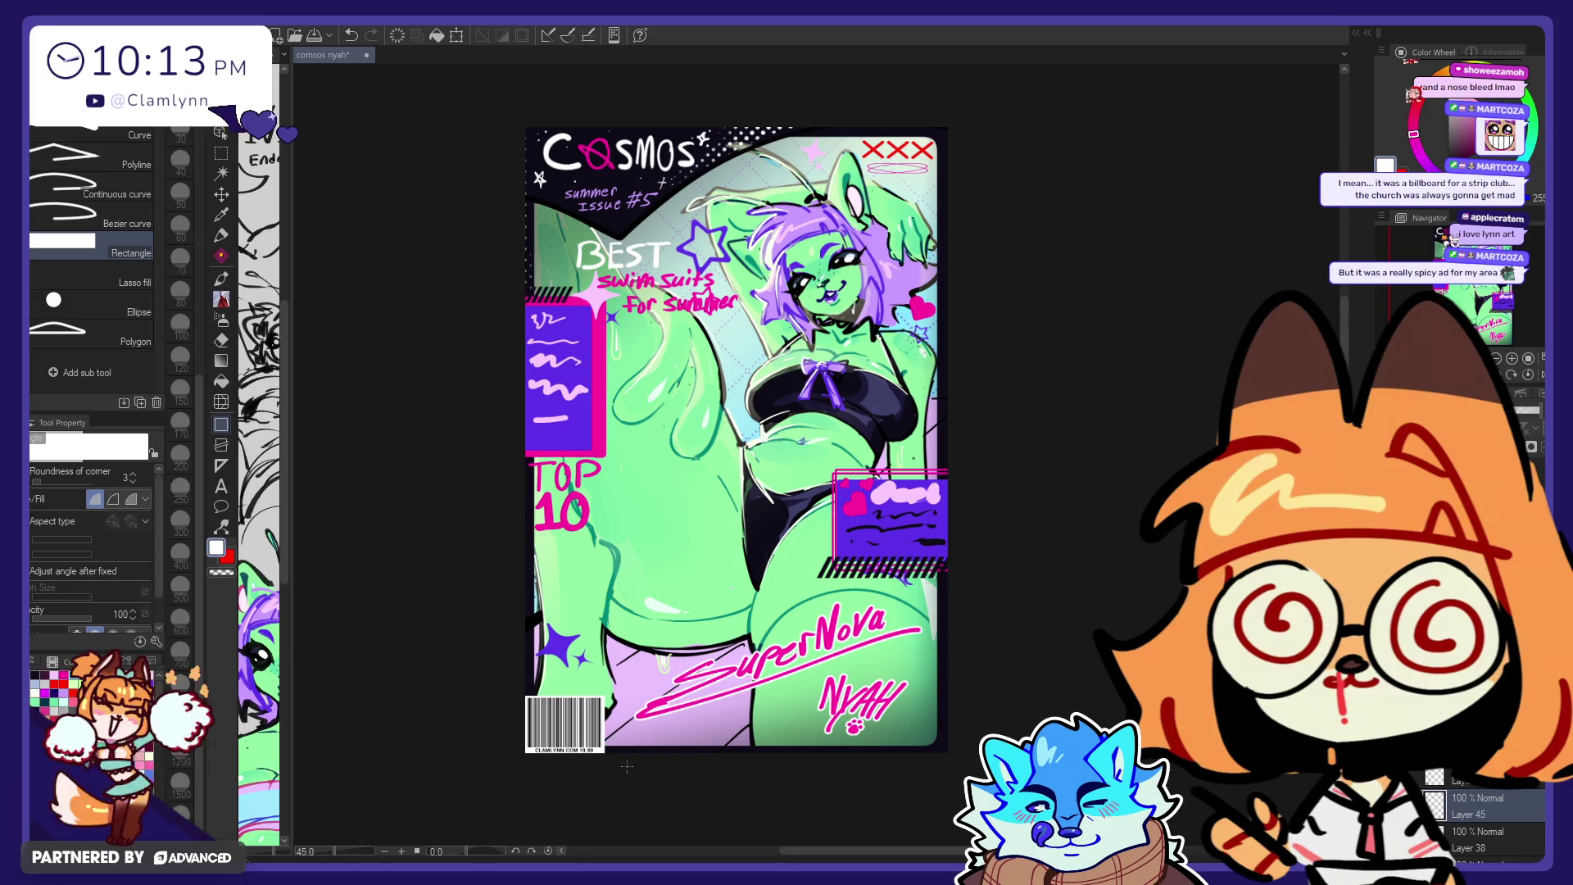
scroll(684, 754, down, 1)
scroll(719, 688, up, 1)
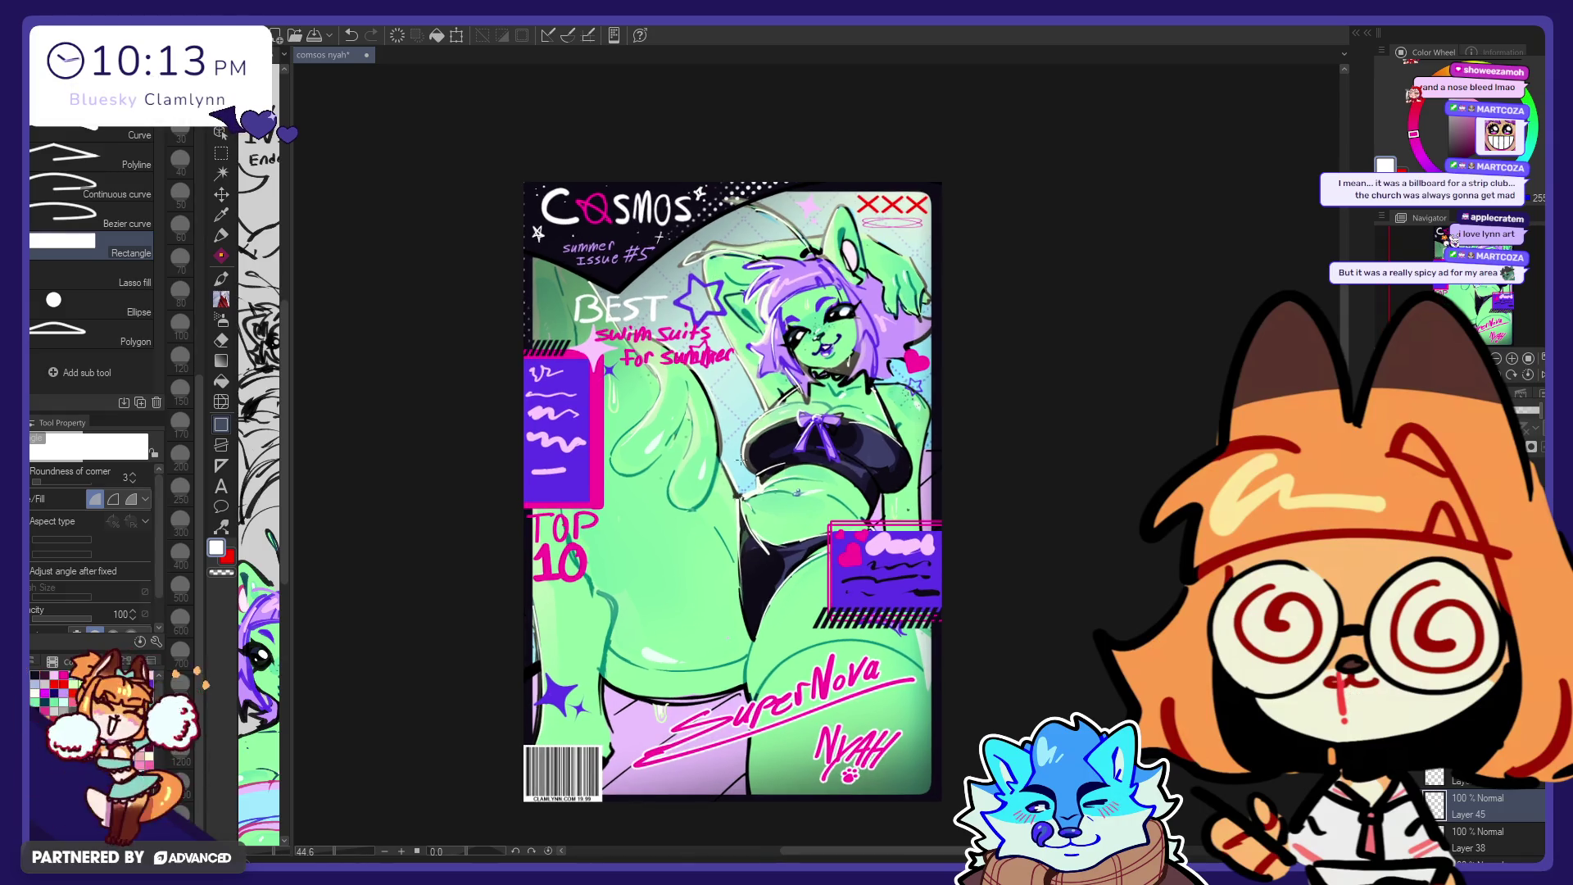
scroll(718, 688, up, 1)
scroll(738, 467, left, 1)
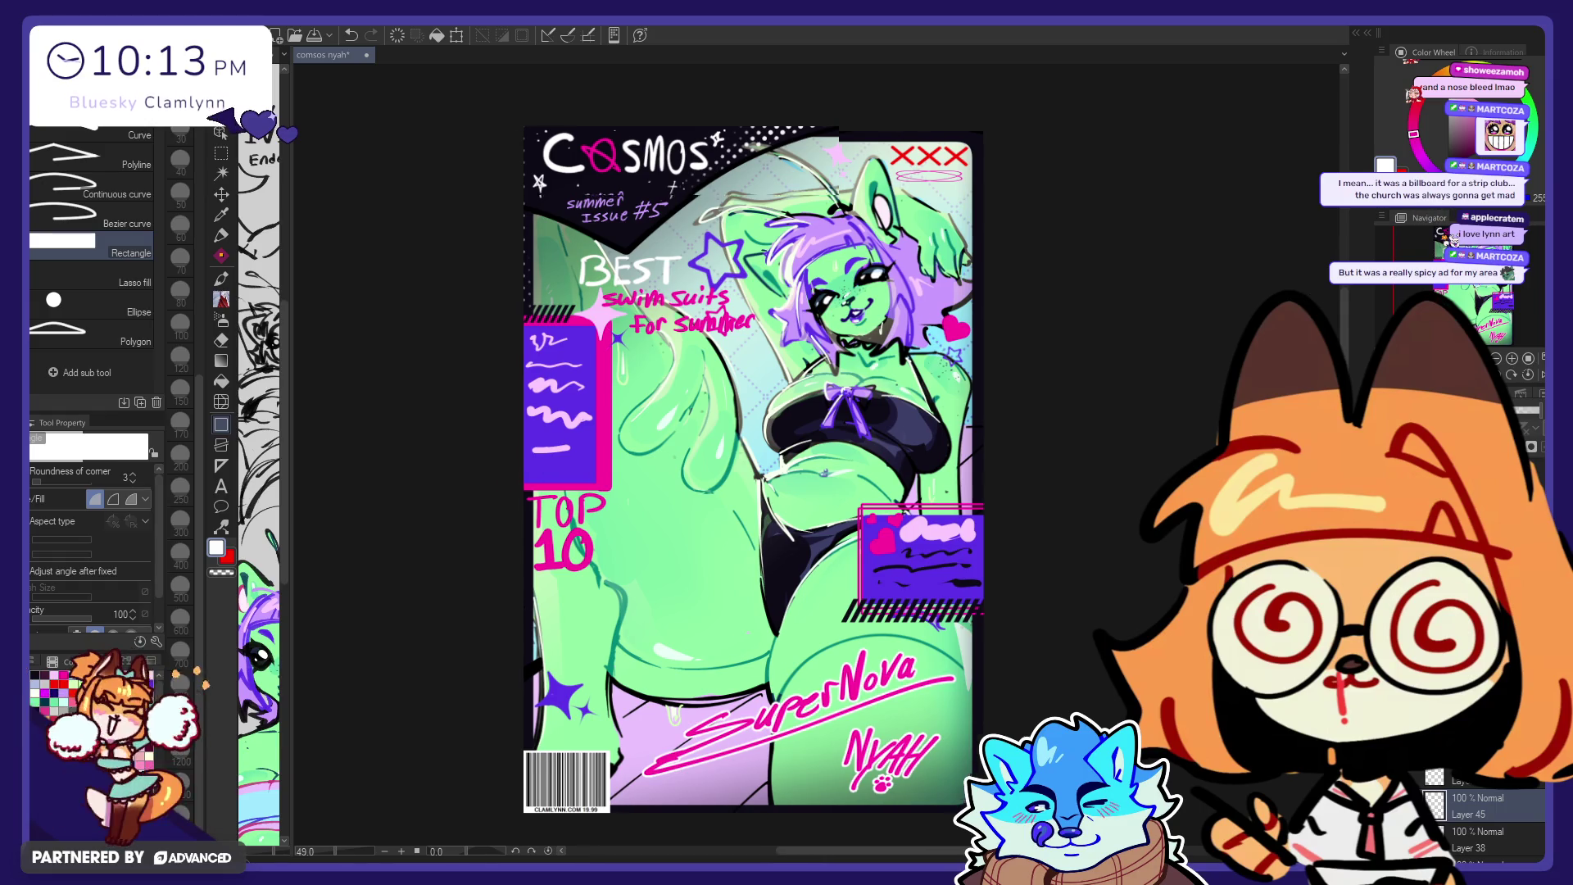
scroll(826, 610, up, 1)
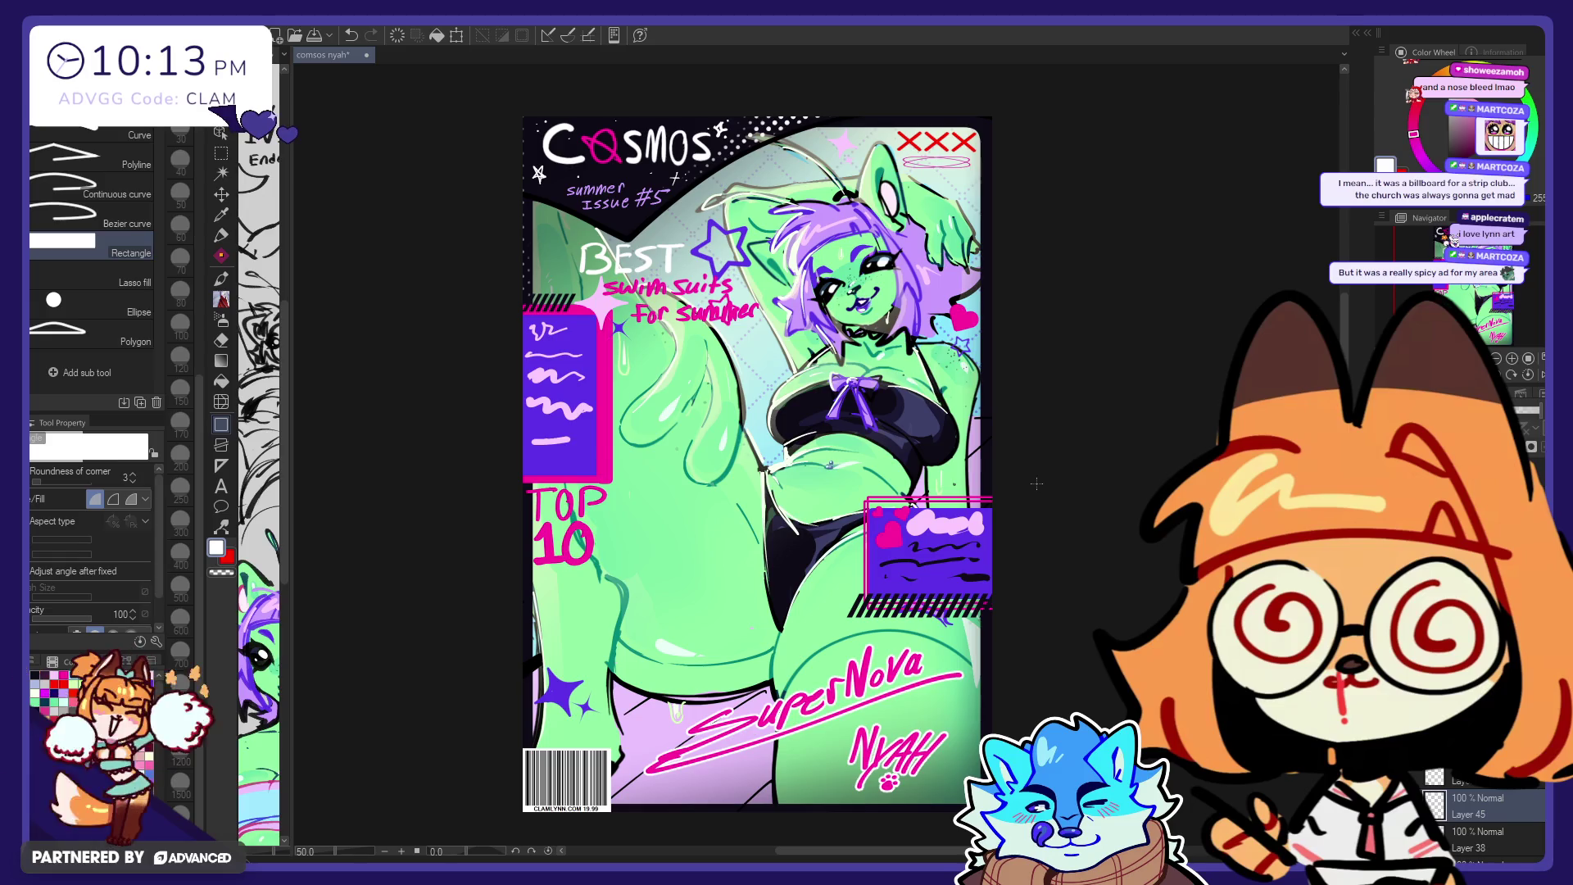
Step: Show the QR code layer and move the QR code to the bottom-right corner, above the barcode
scroll(1450, 824, down, 2)
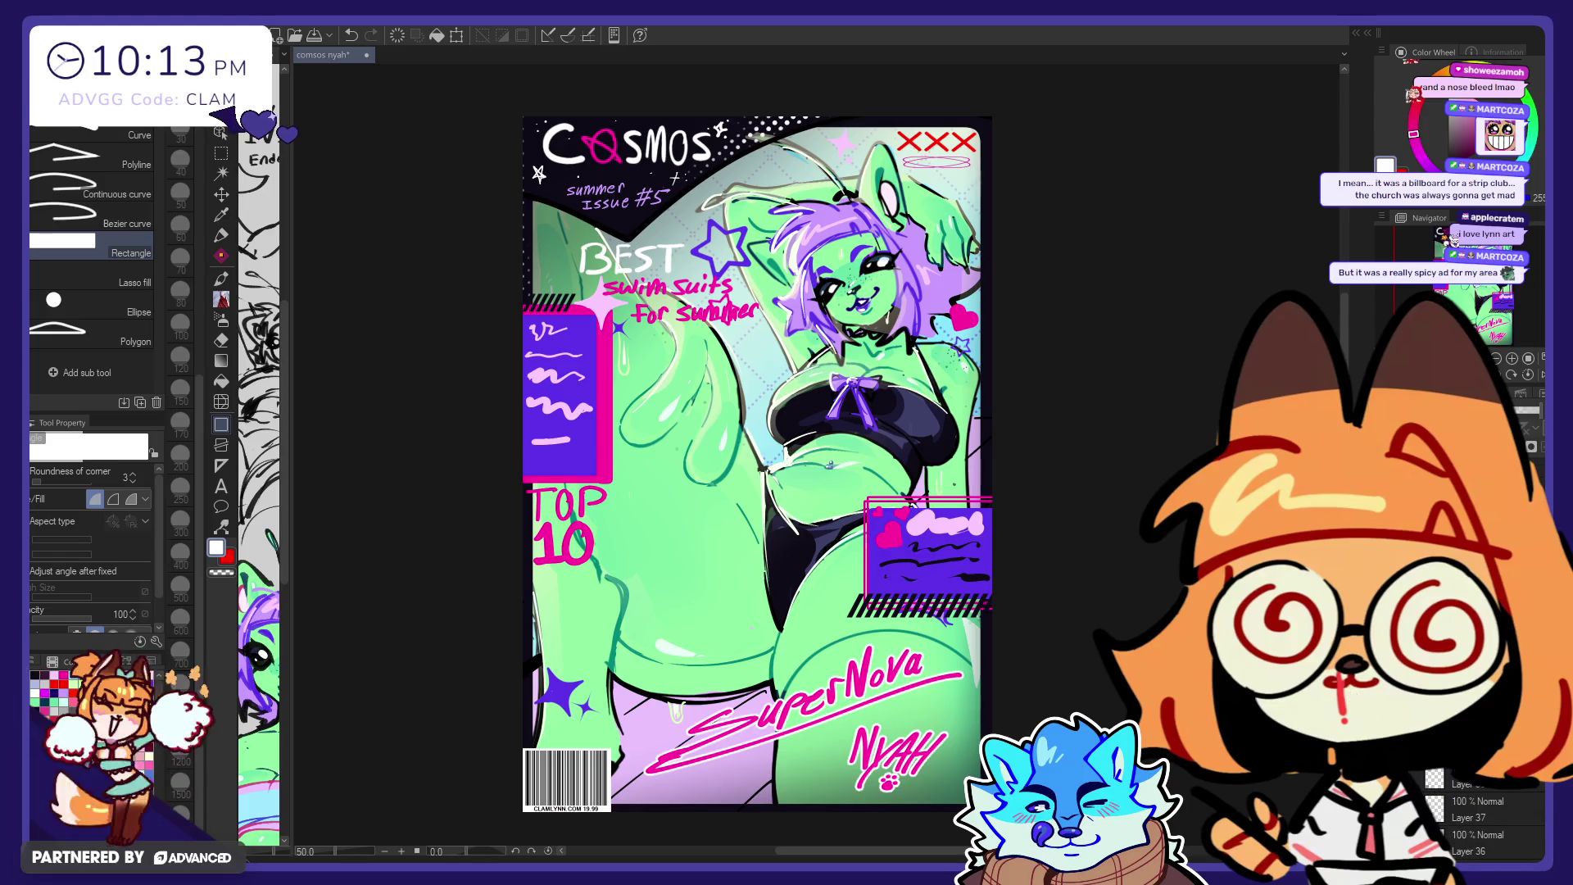
click(1409, 817)
click(221, 197)
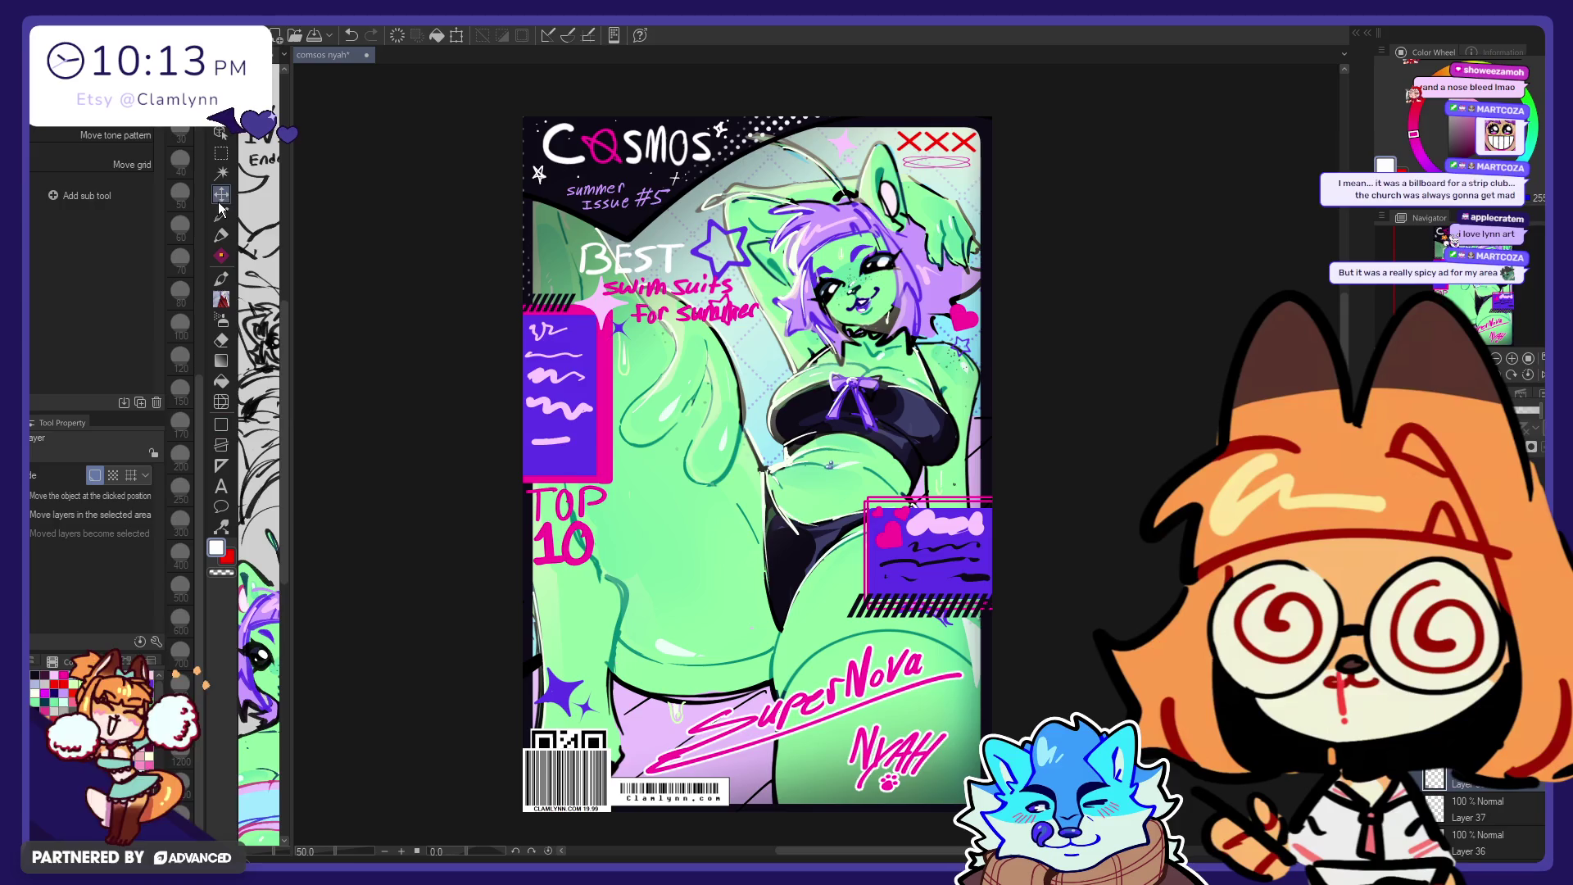
mouse_move(645, 814)
mouse_down()
mouse_move(671, 662)
mouse_move(651, 624)
mouse_move(747, 615)
mouse_up()
key(e)
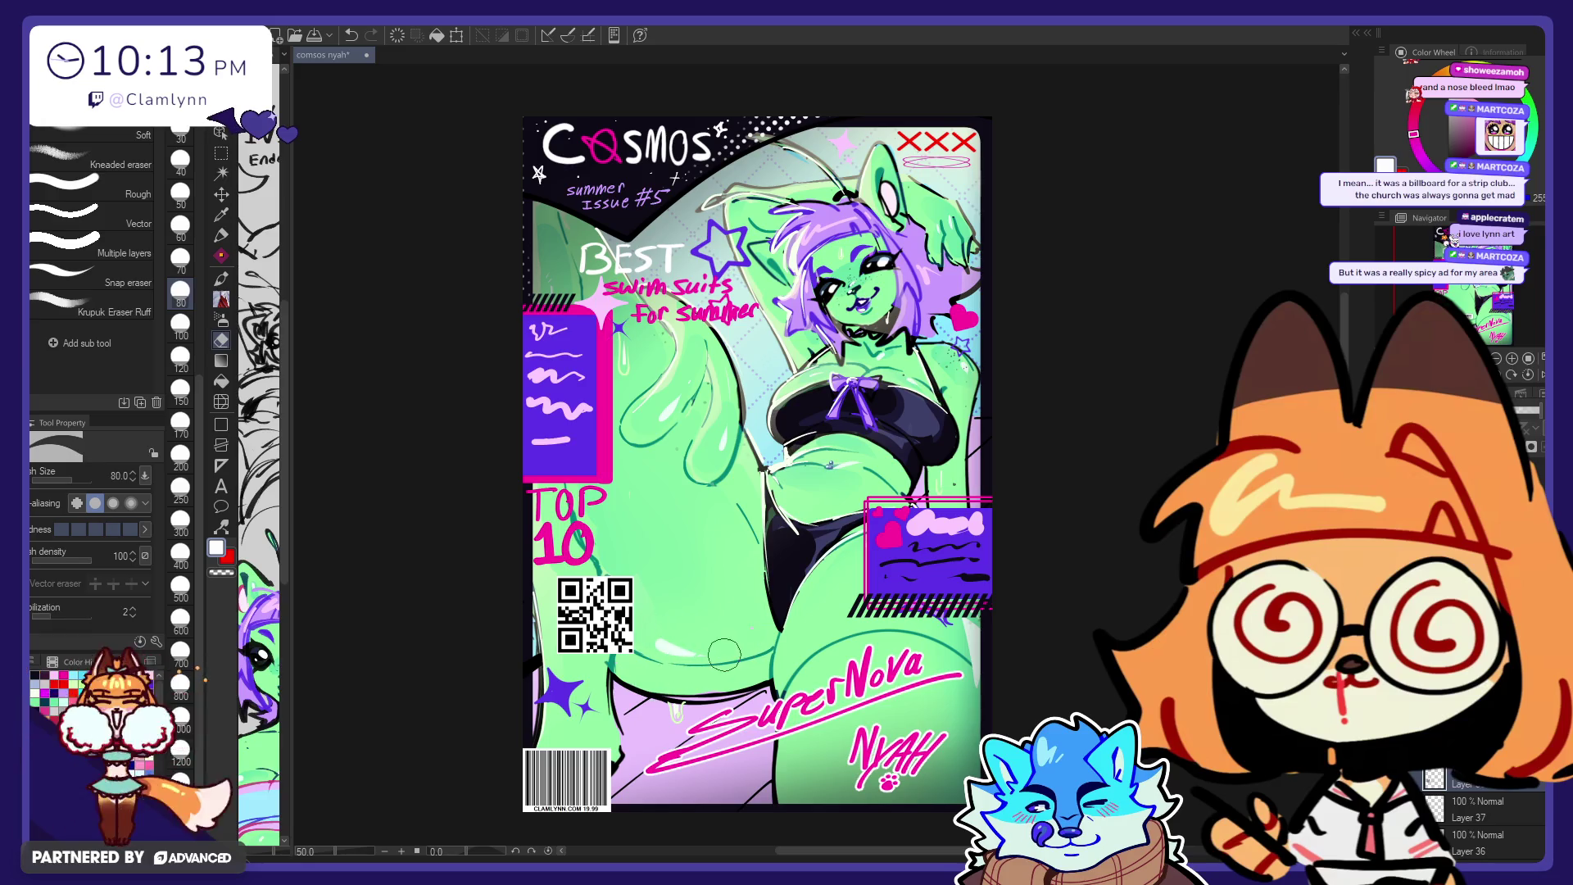
key(k)
mouse_move(844, 645)
mouse_down()
mouse_move(817, 728)
mouse_move(727, 811)
mouse_move(641, 748)
mouse_move(728, 793)
mouse_move(981, 834)
mouse_up()
scroll(696, 827, down, 2)
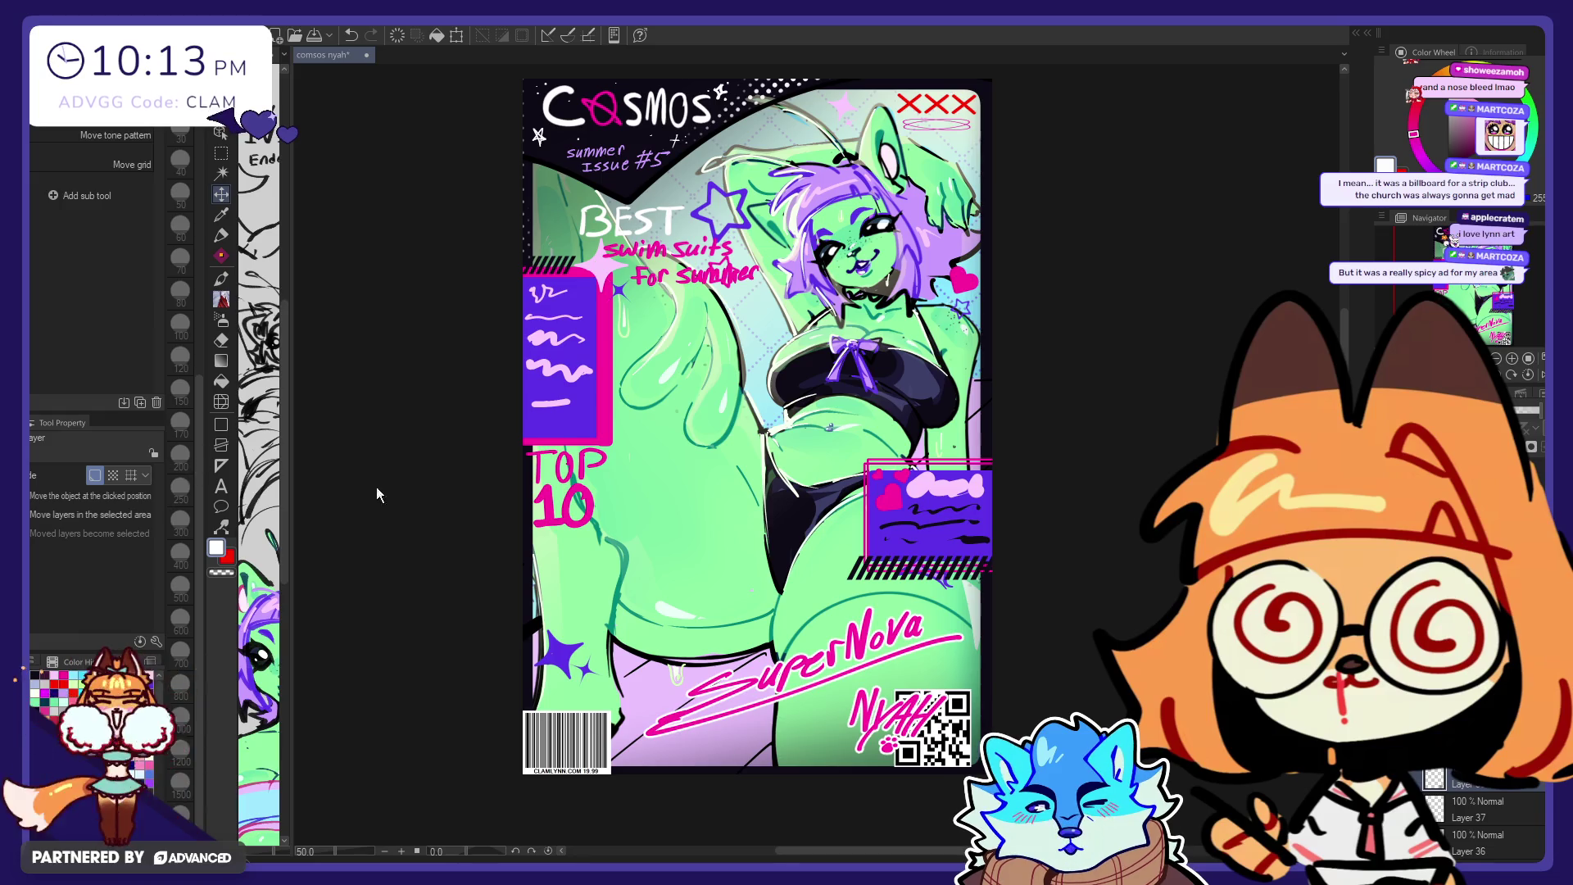
Step: Scale the QR code down to about 58% with Ctrl+T
key(ctrl+t)
mouse_move(887, 735)
mouse_down()
mouse_move(924, 727)
mouse_move(964, 748)
mouse_up()
click(913, 775)
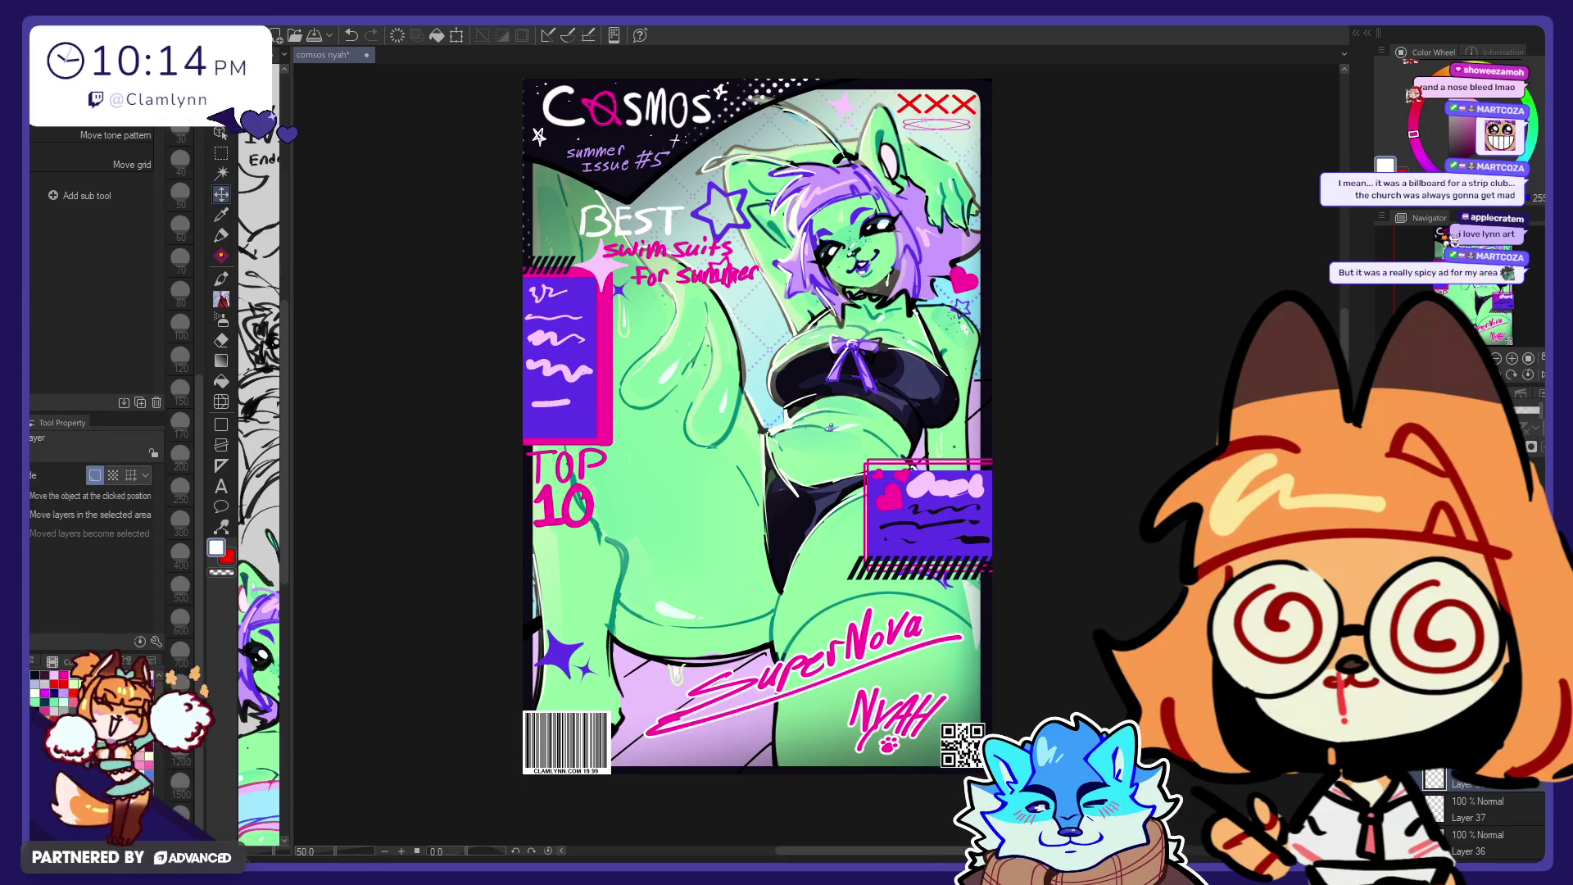
Step: Zoom out and drag the QR code slightly right so it sits flush in the corner
scroll(721, 793, down, 1)
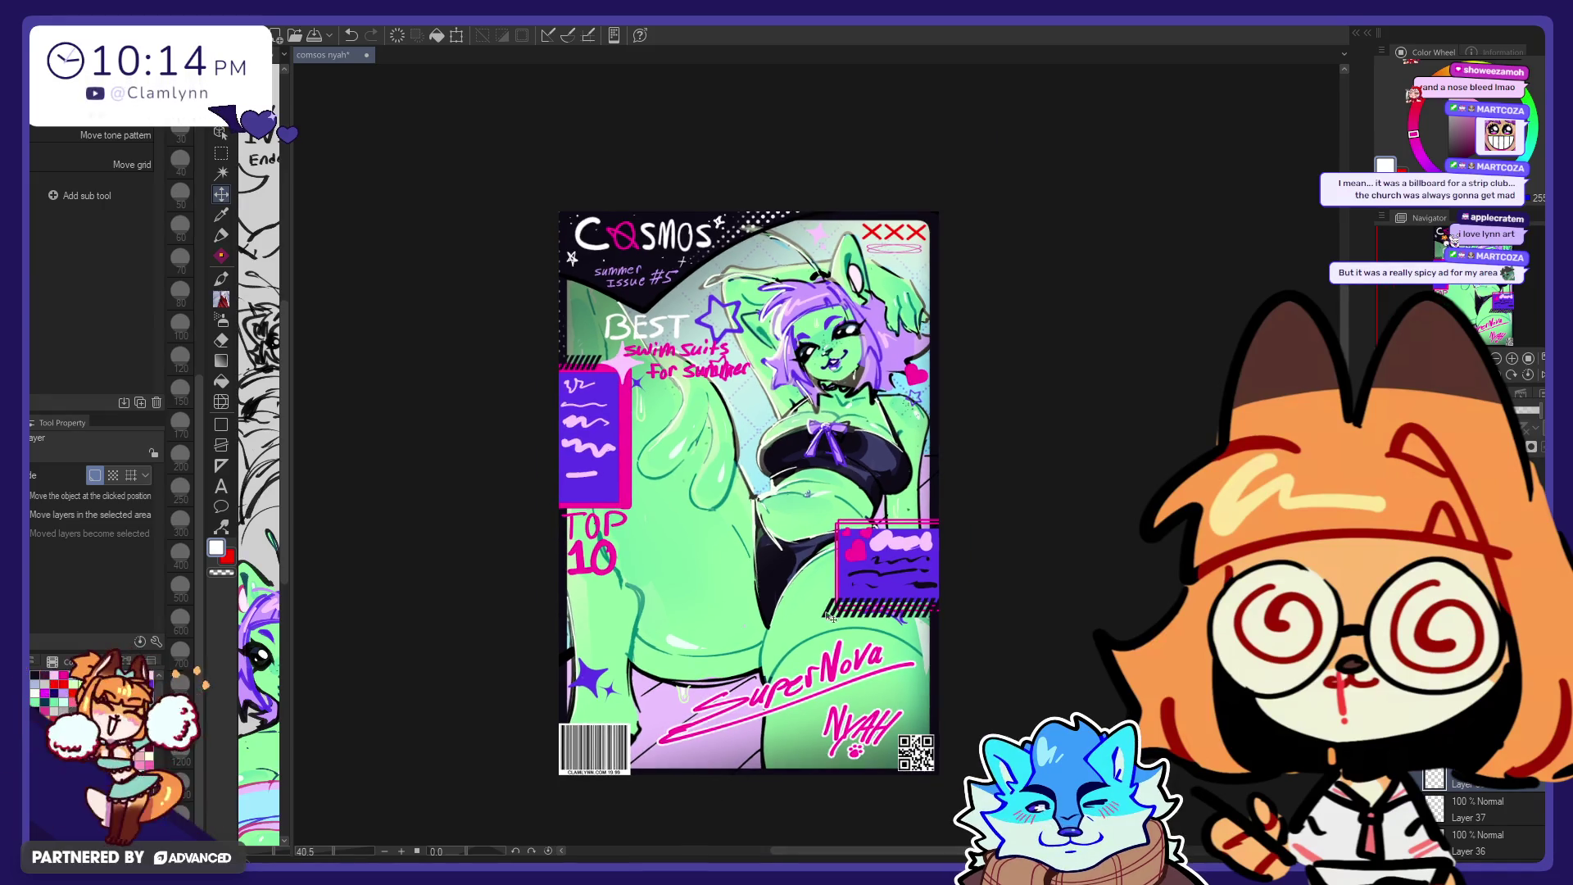
scroll(722, 793, down, 1)
drag(1076, 651, 1079, 650)
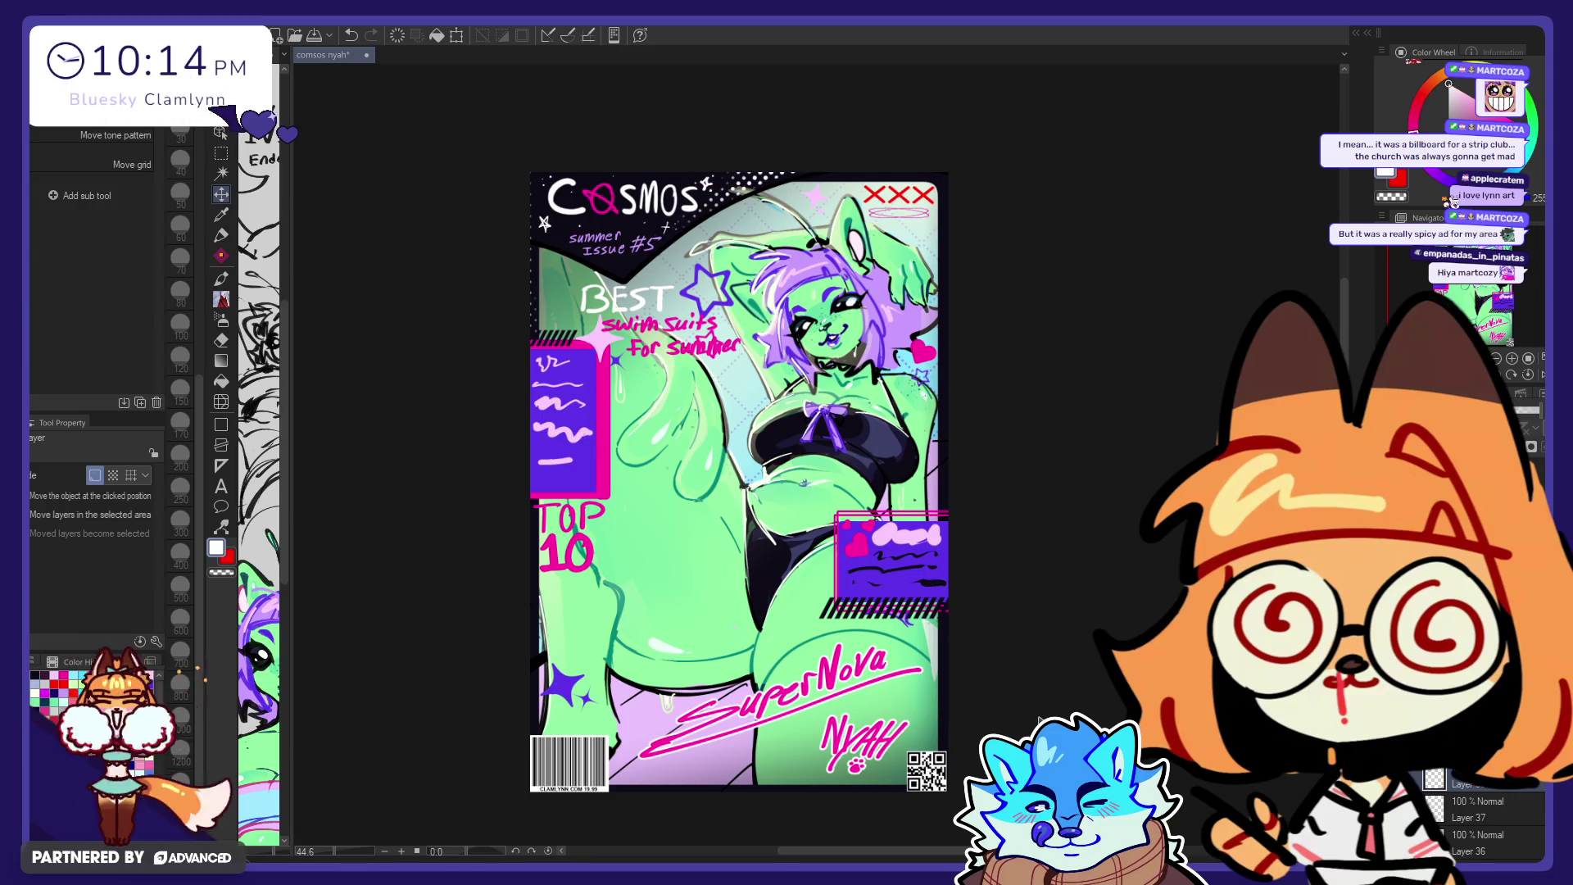
scroll(719, 571, up, 1)
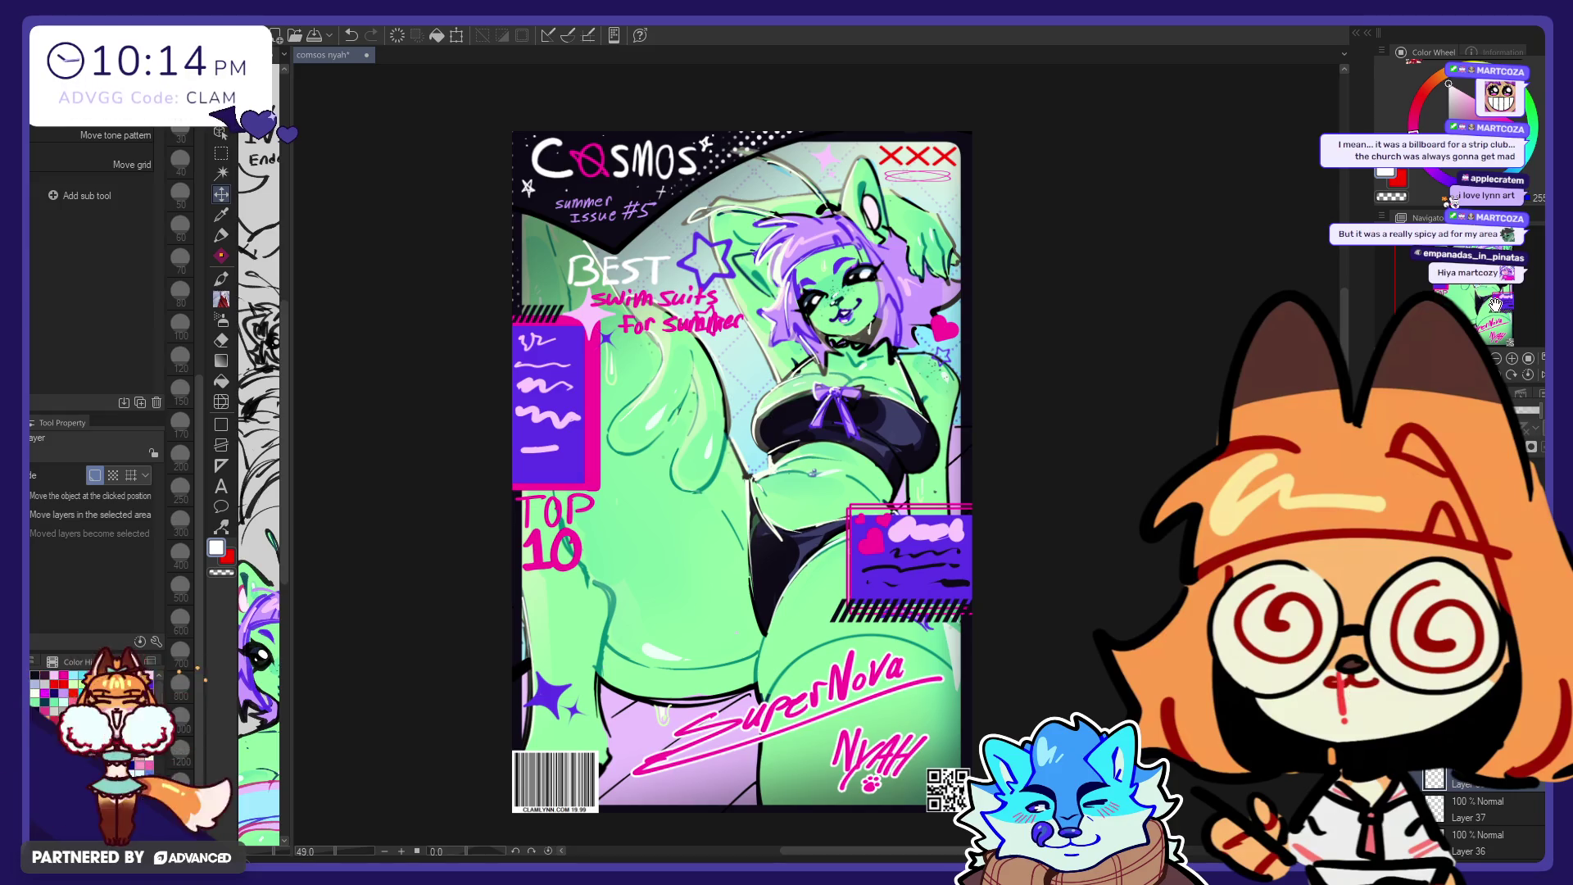
drag(1472, 303, 1479, 301)
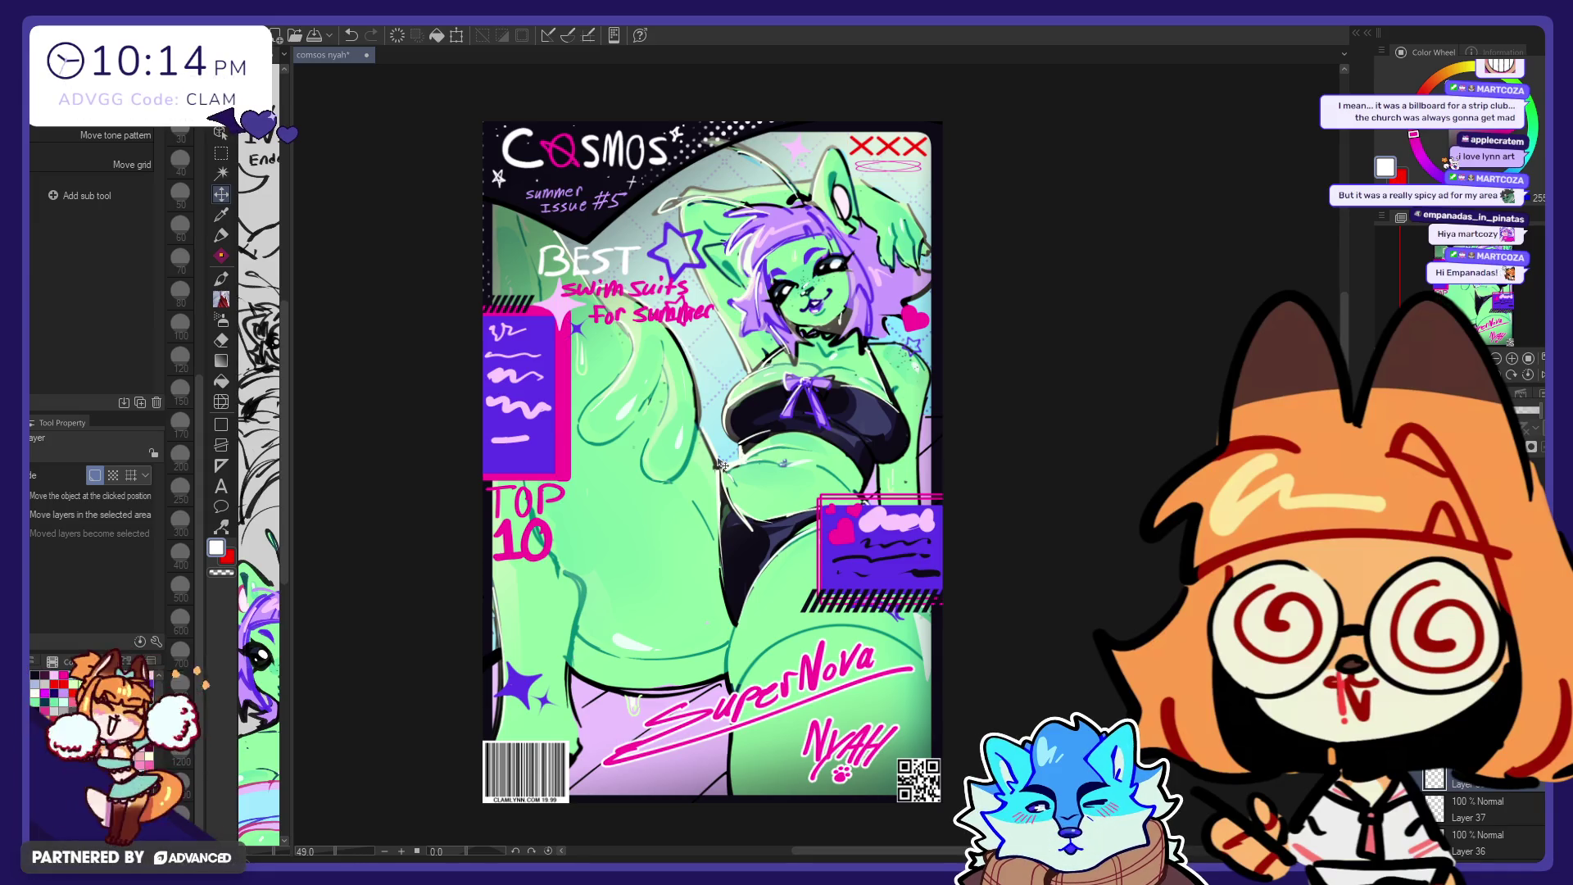
alt+click(574, 673)
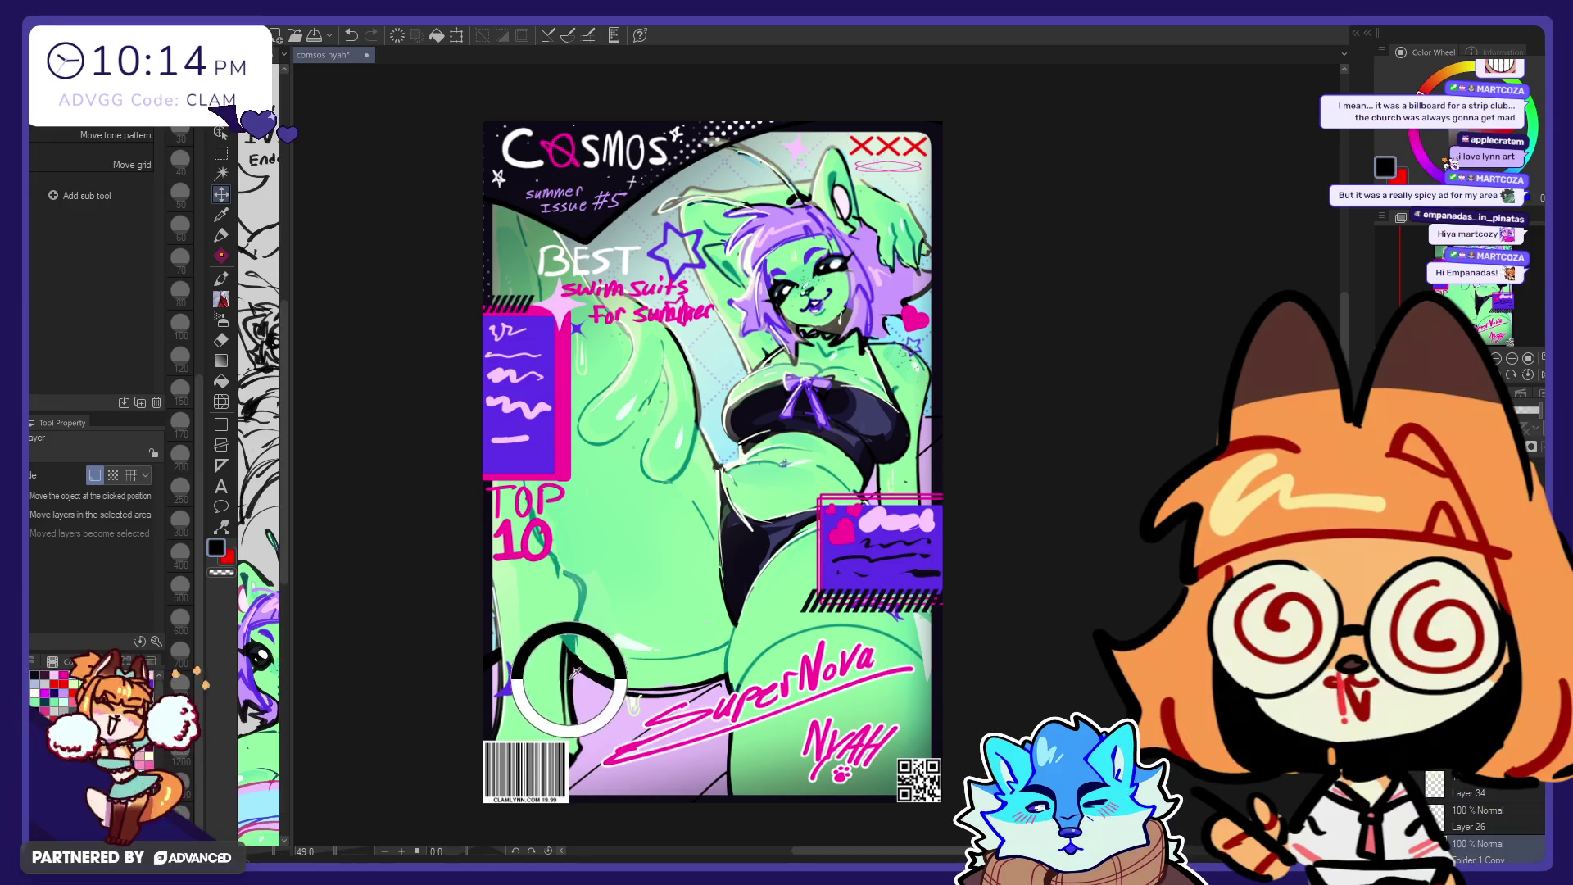
click(221, 235)
click(180, 129)
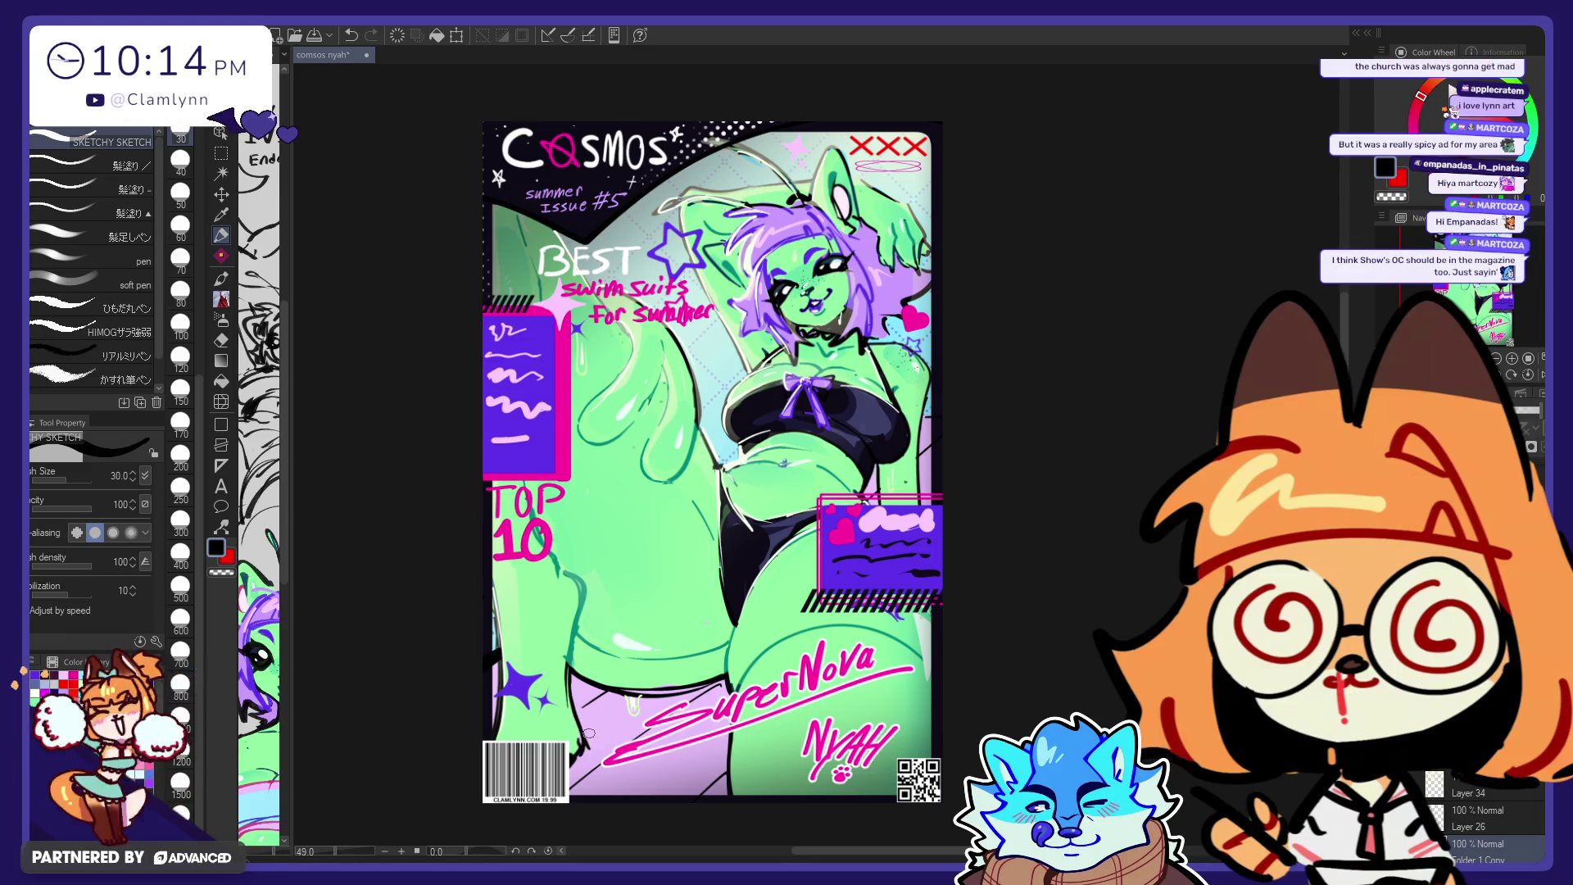
key(e)
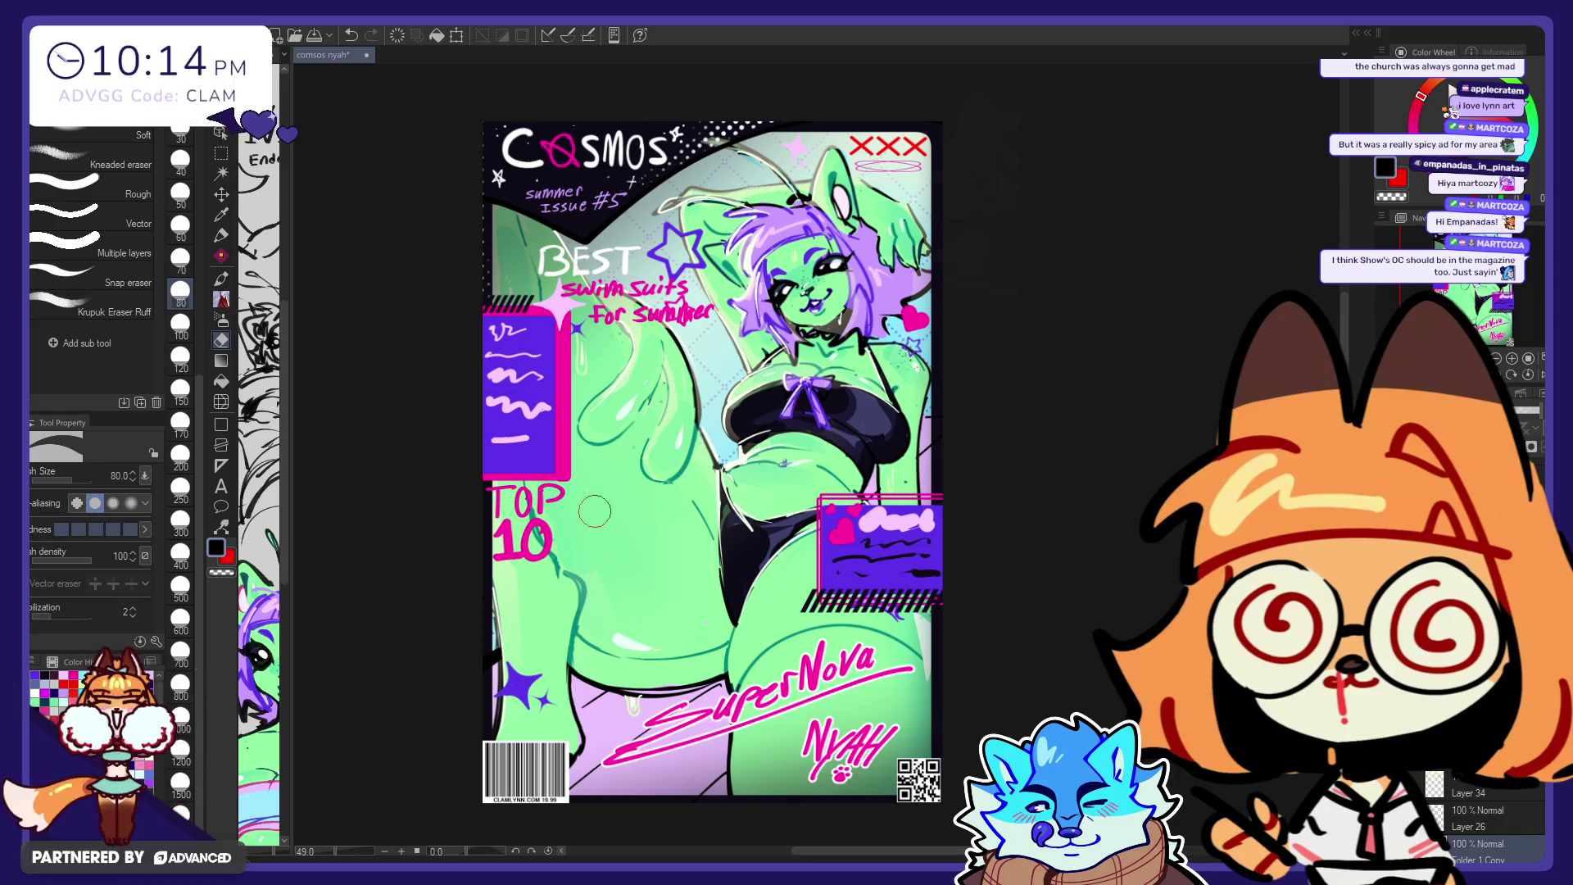
click(222, 237)
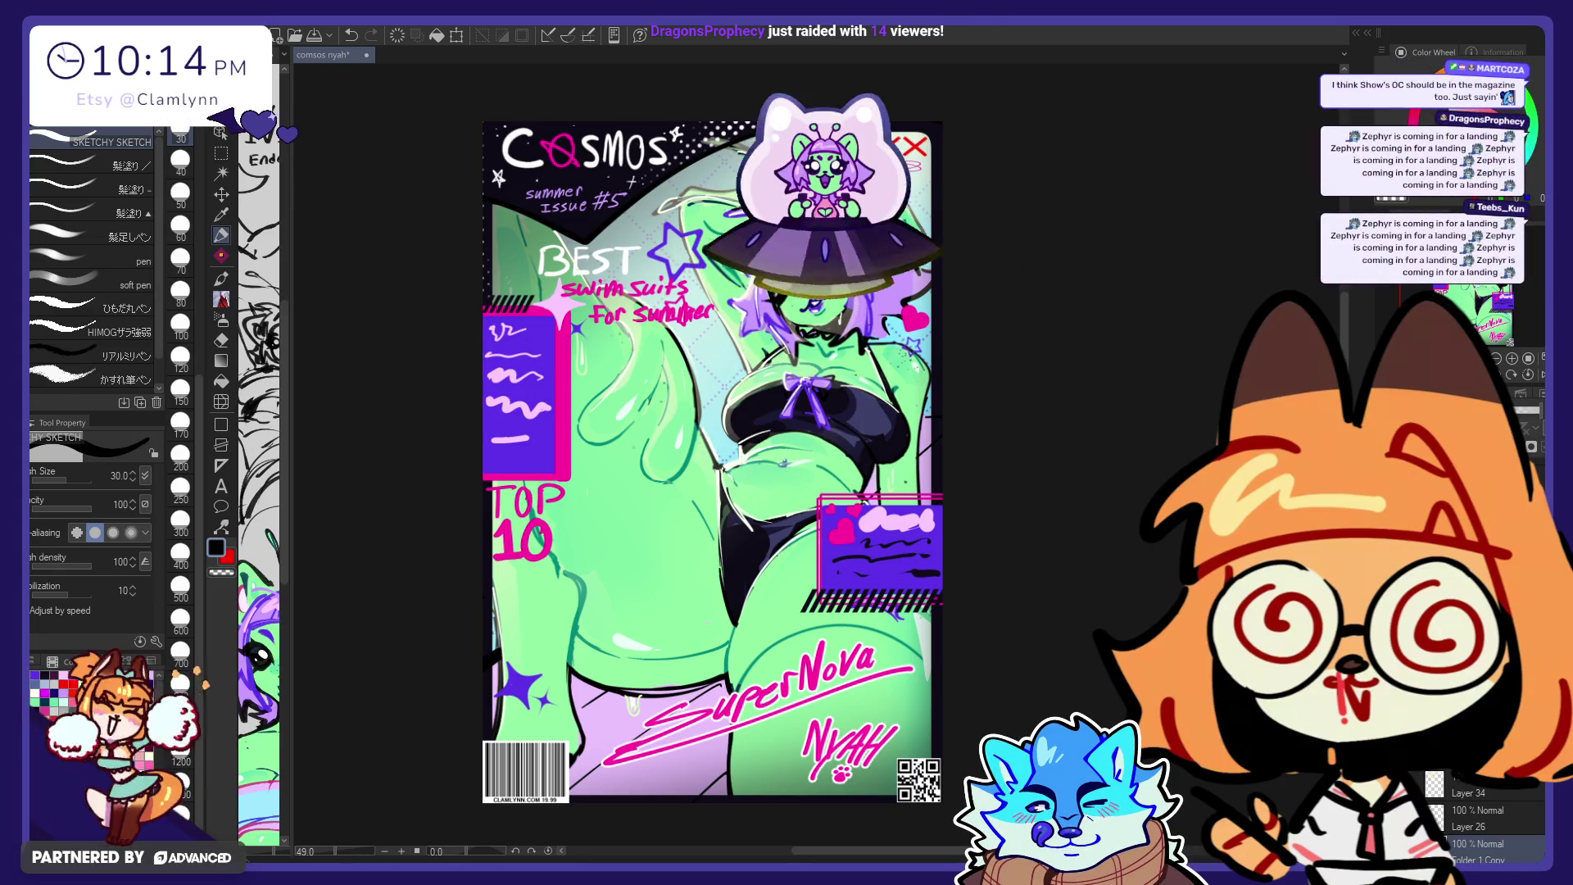
click(131, 177)
alt+click(630, 547)
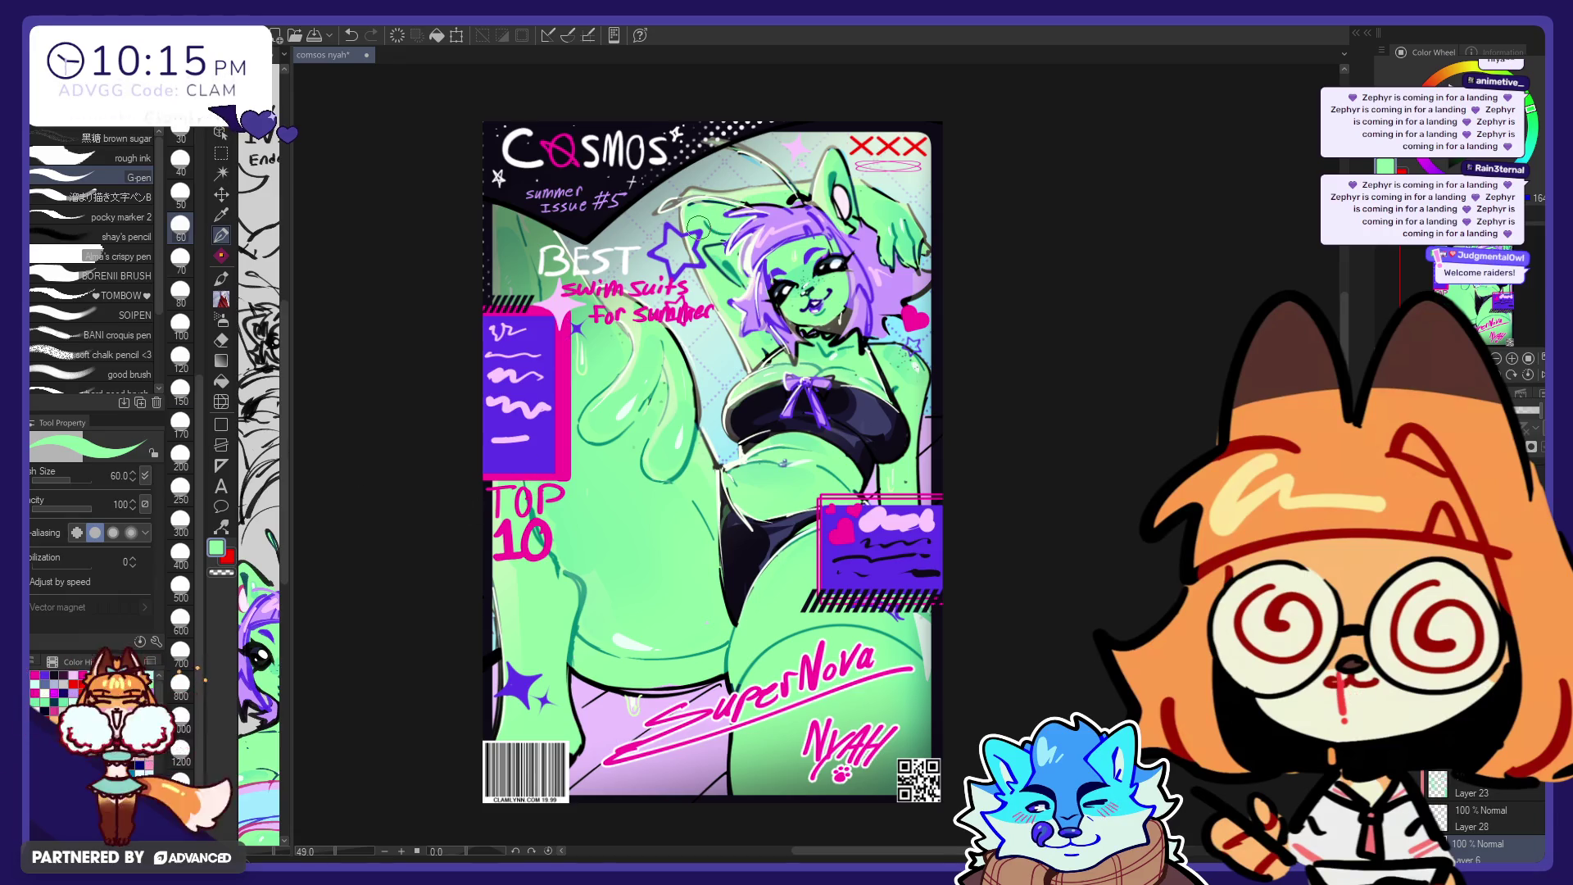
Step: Lasso-select the star beside the BEST headline and apply a transform to it
click(221, 153)
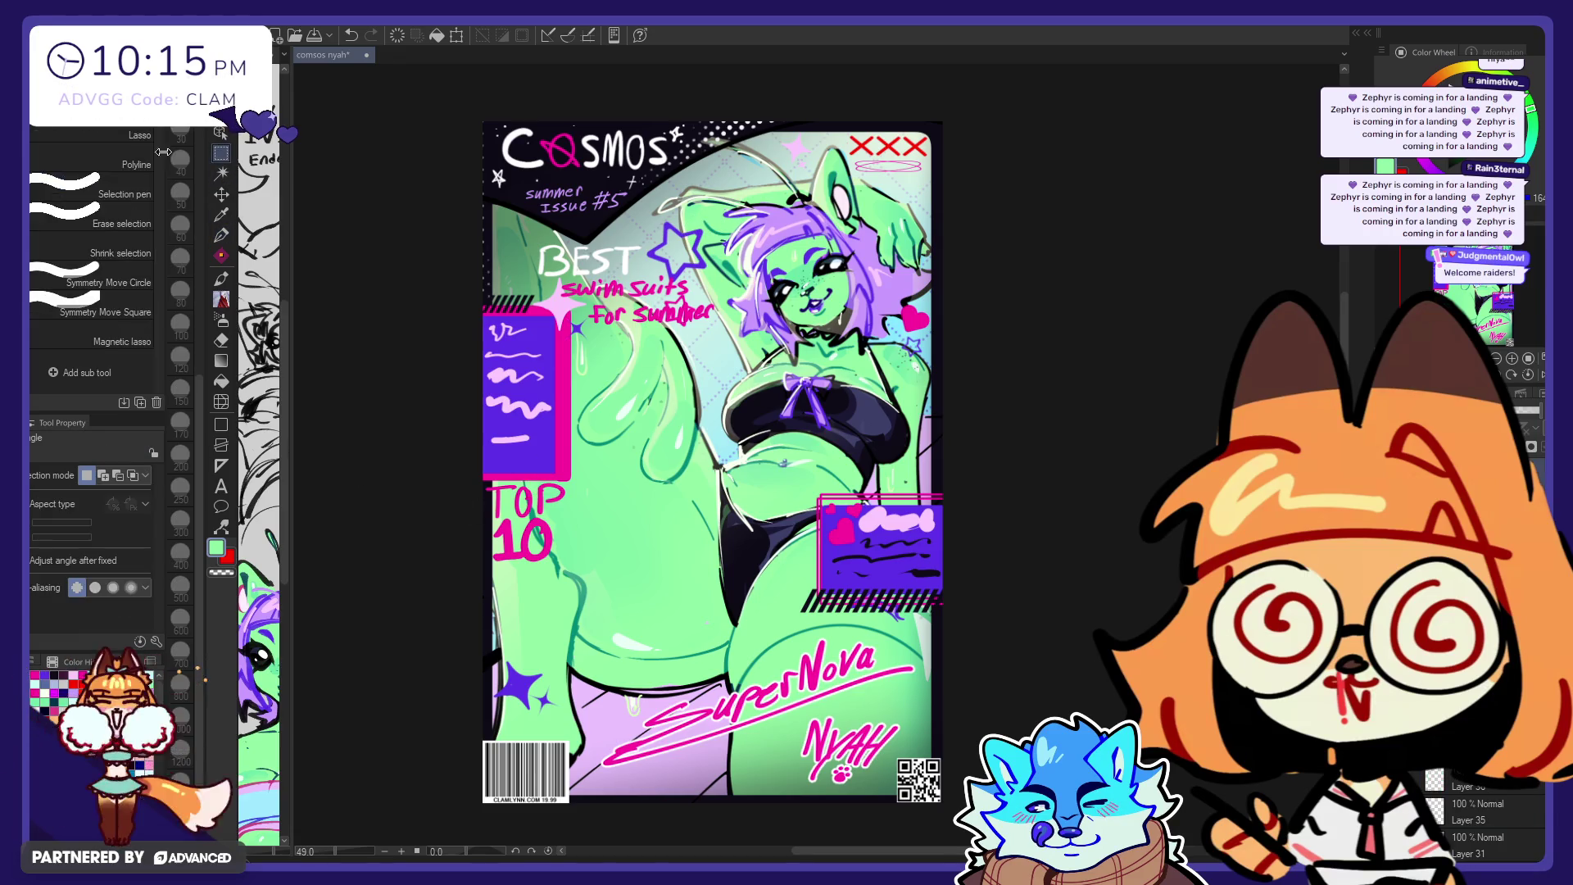
drag(712, 195, 729, 246)
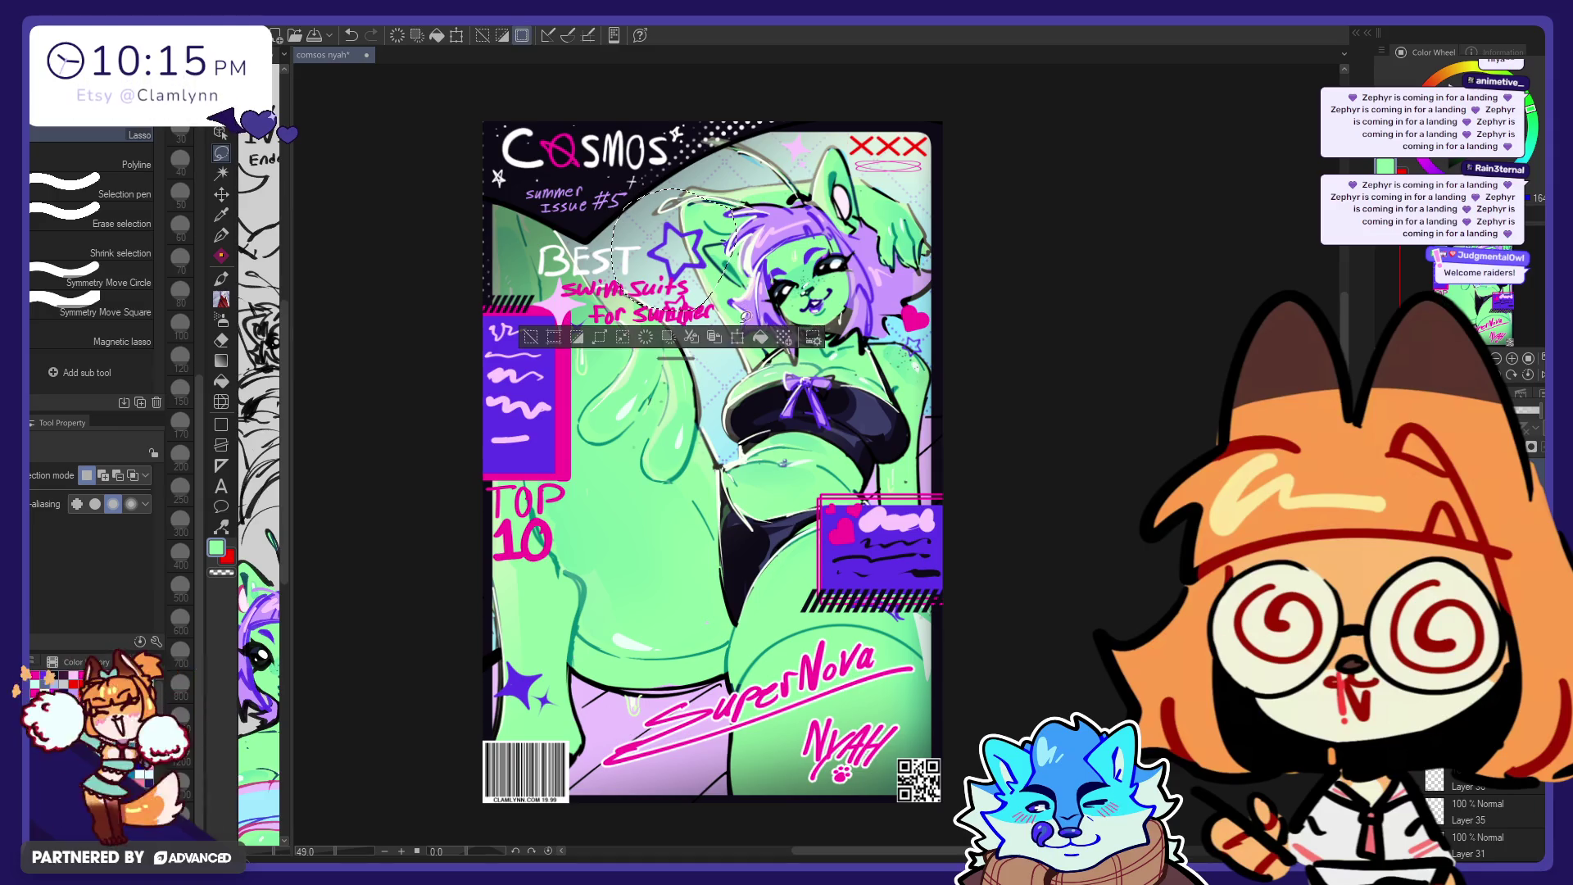
key(ctrl+t)
key(Return)
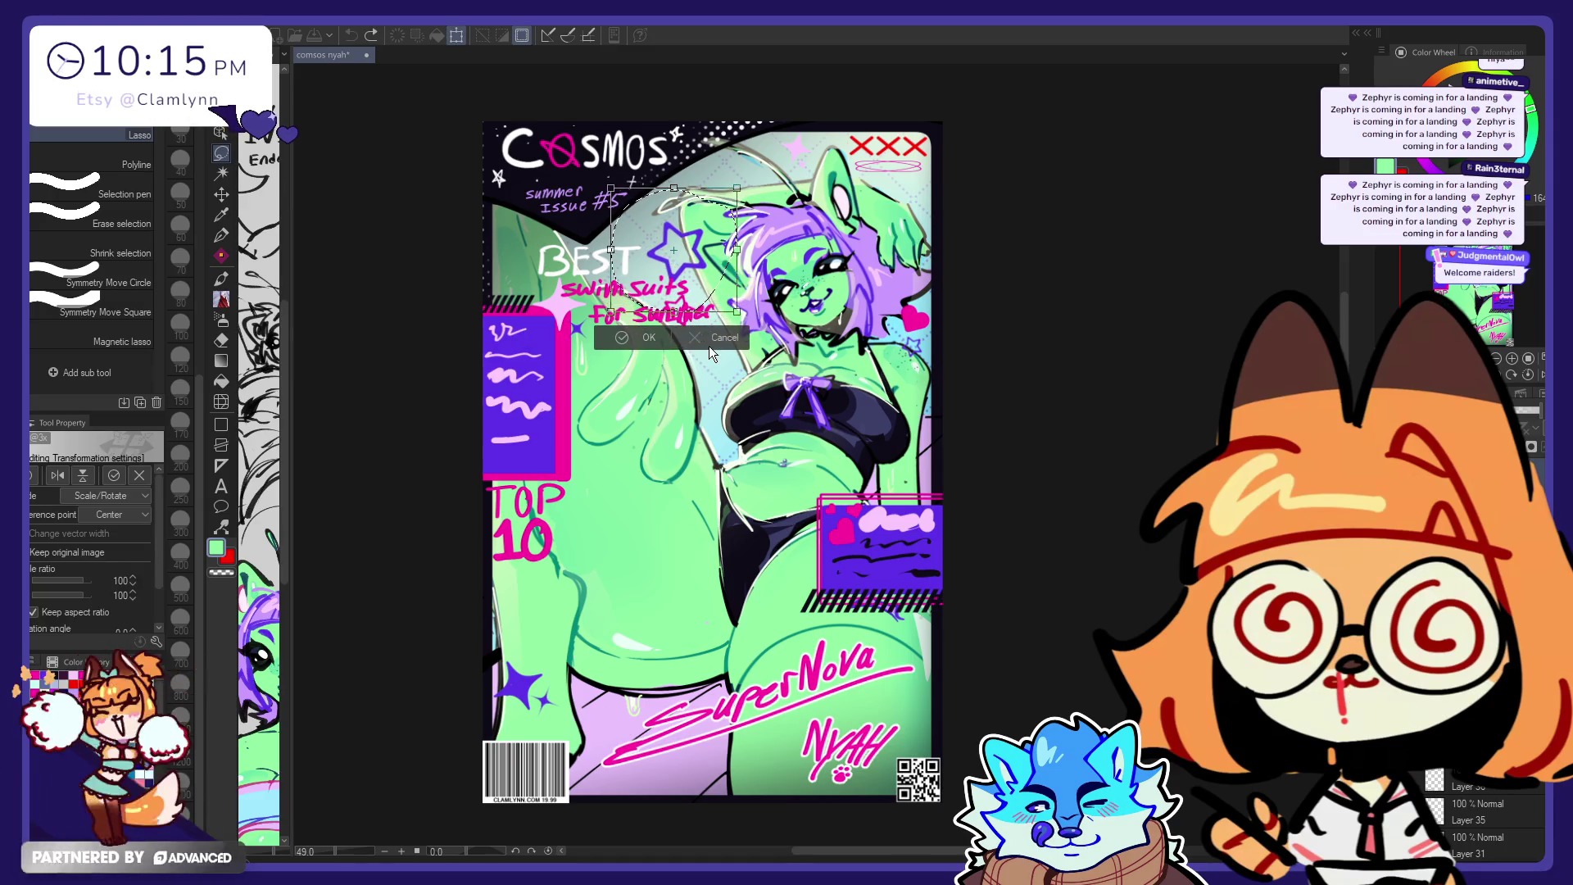
Step: Shrink the selected stars to about 70% and place them up by the title
drag(762, 227, 757, 237)
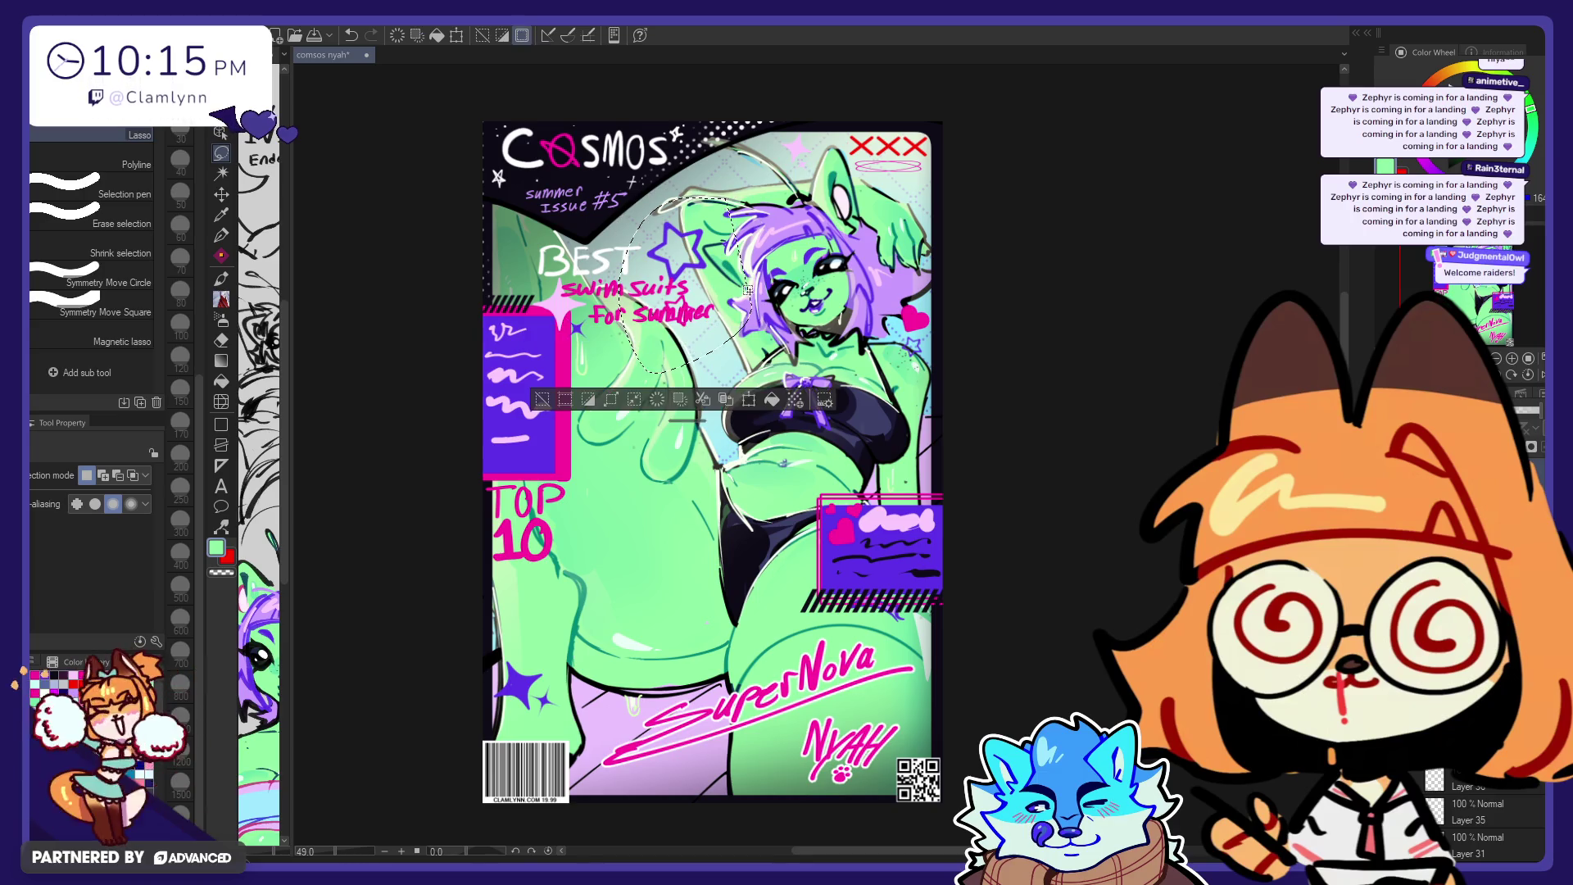
key(ctrl+t)
drag(706, 363, 711, 399)
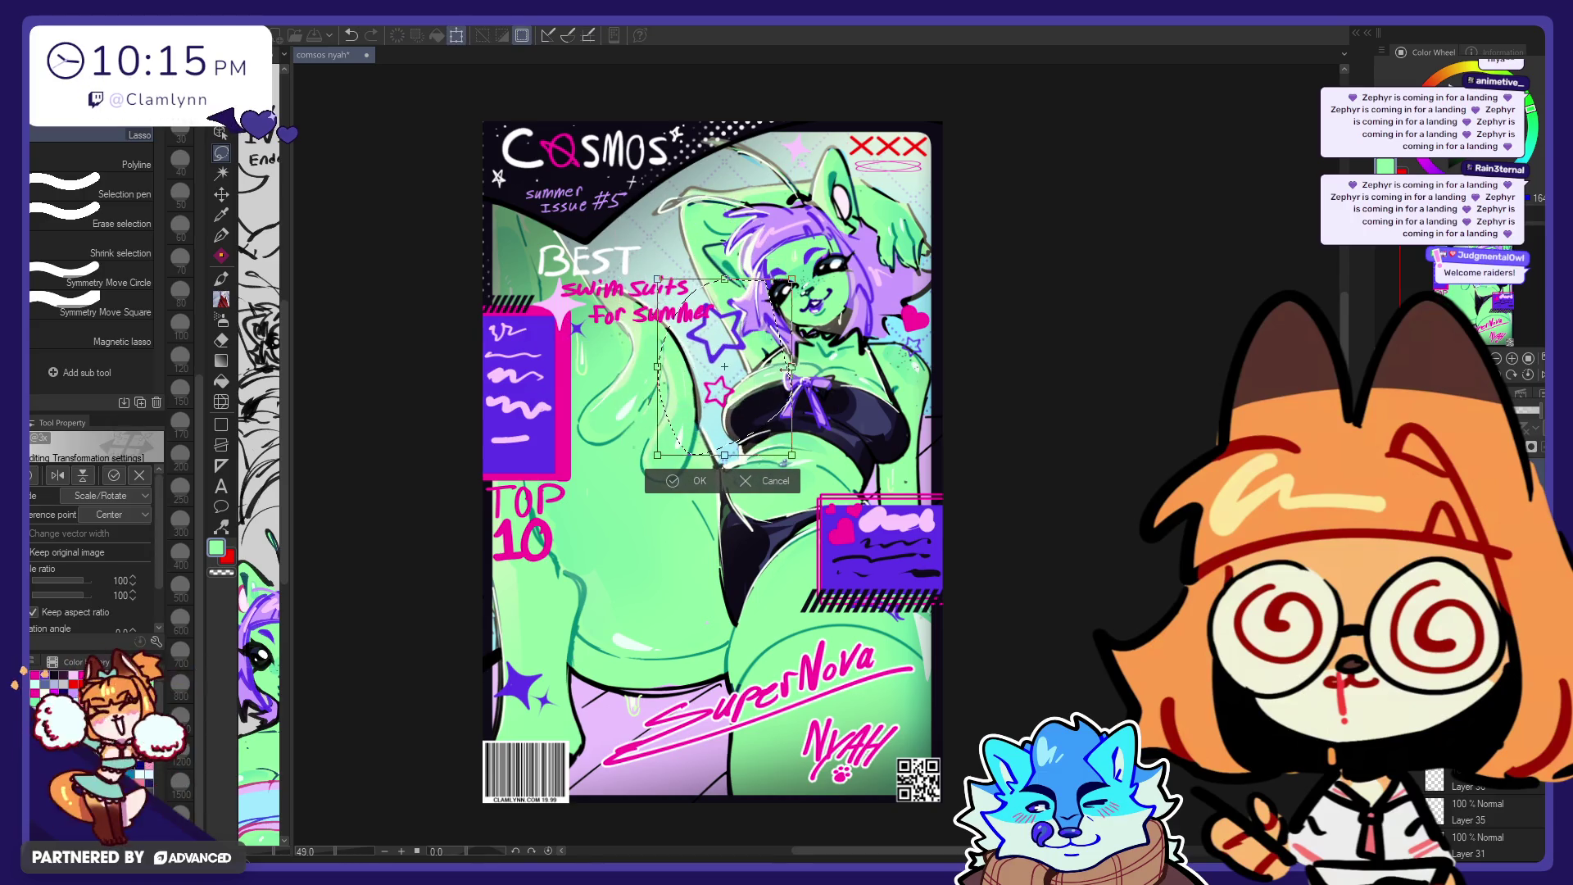
drag(771, 454, 751, 428)
drag(704, 366, 669, 230)
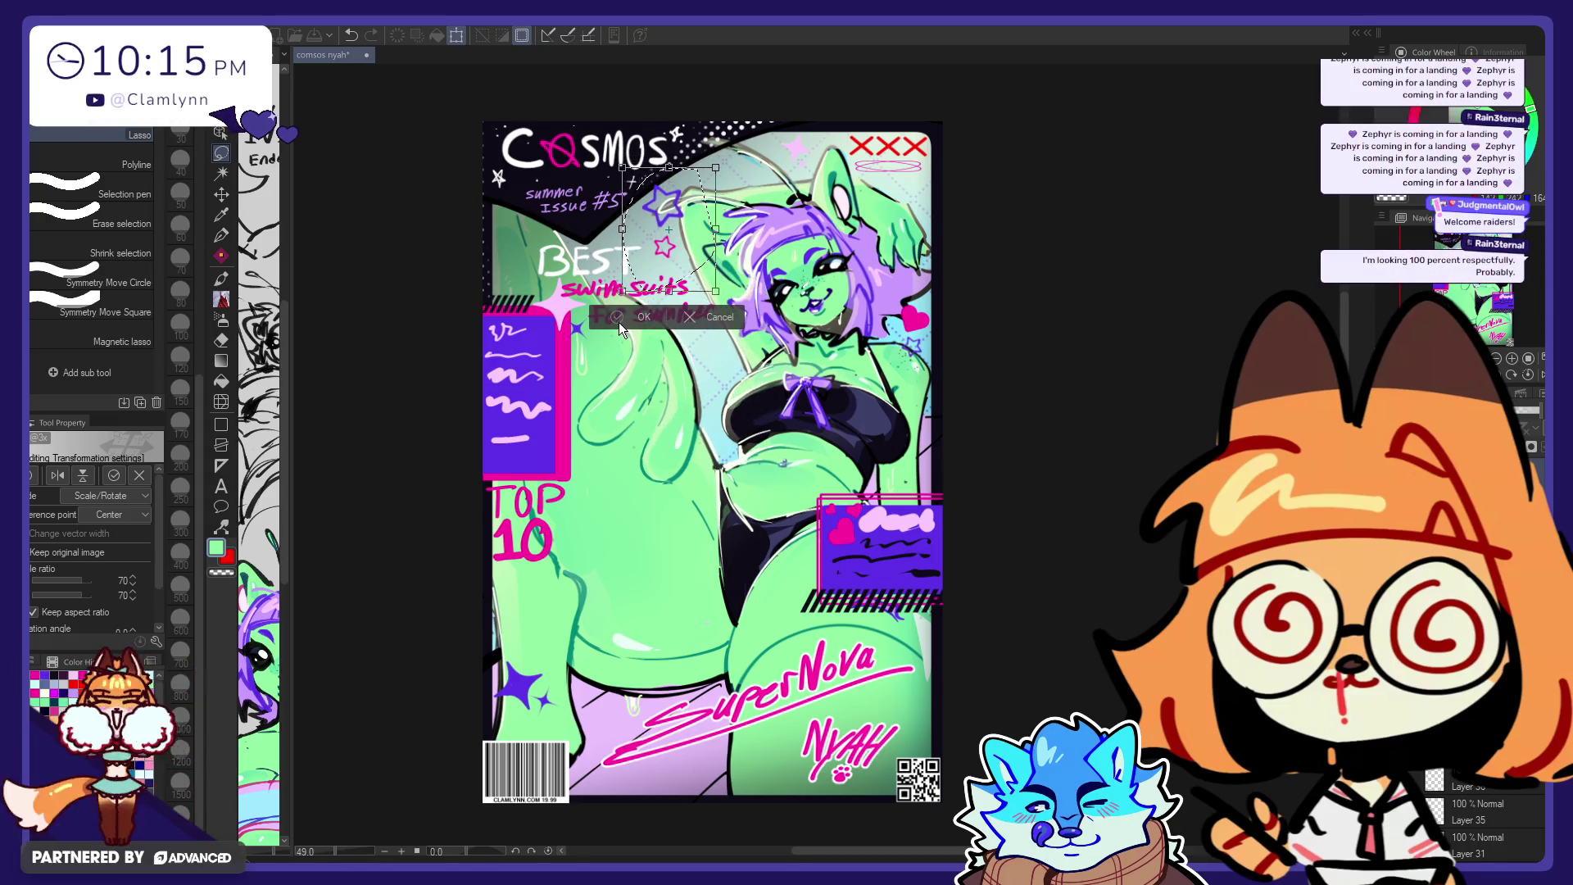
click(620, 325)
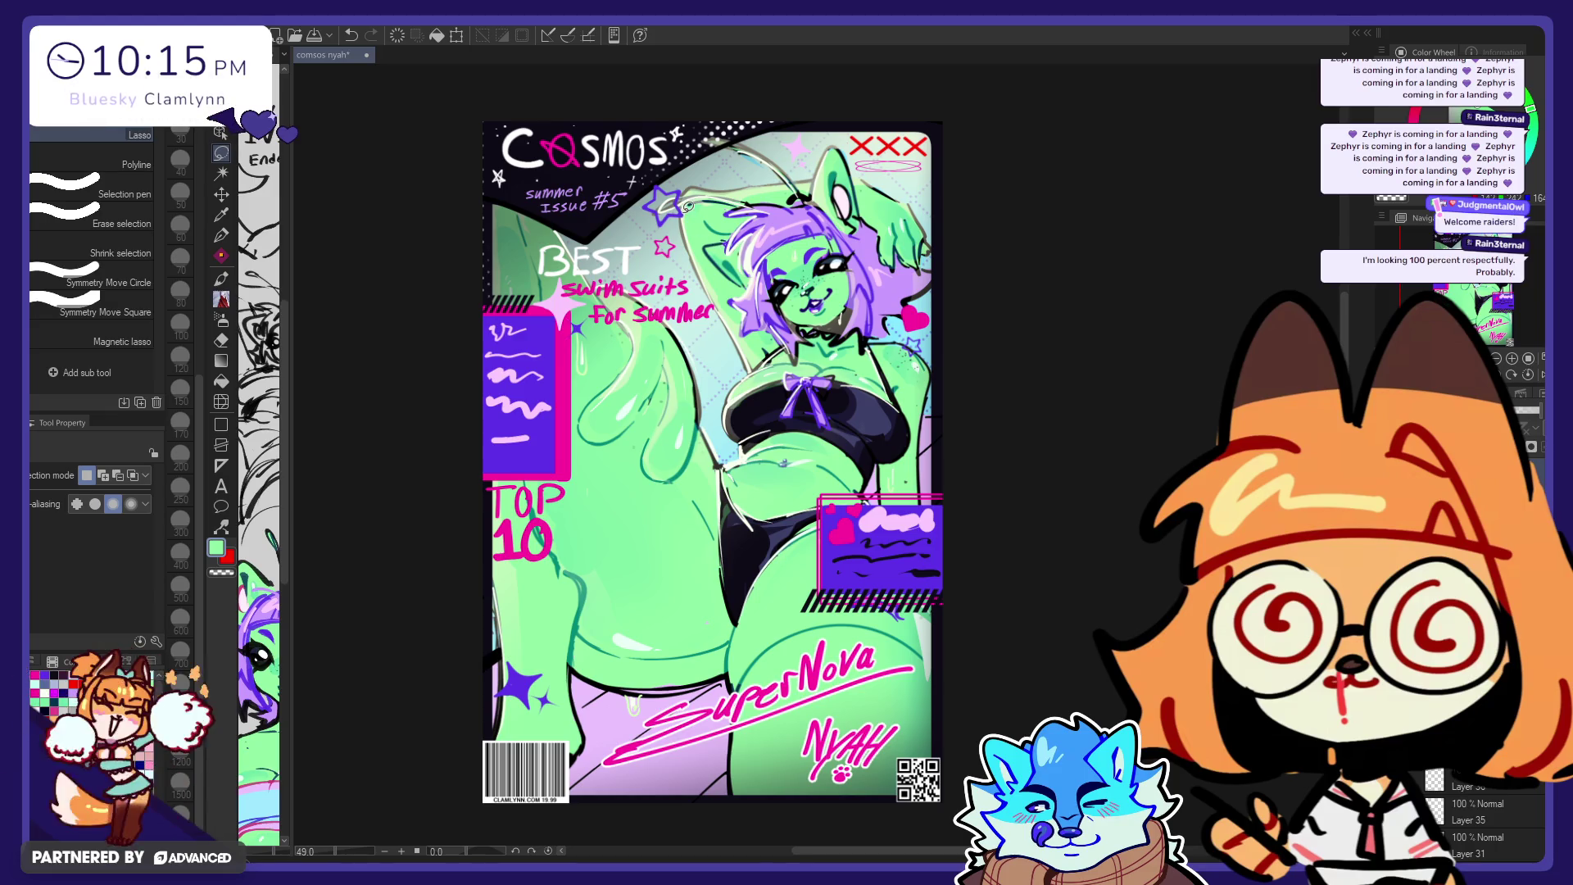
Step: Shift the stars slightly into place, commit the placement and clear the selection
key(p)
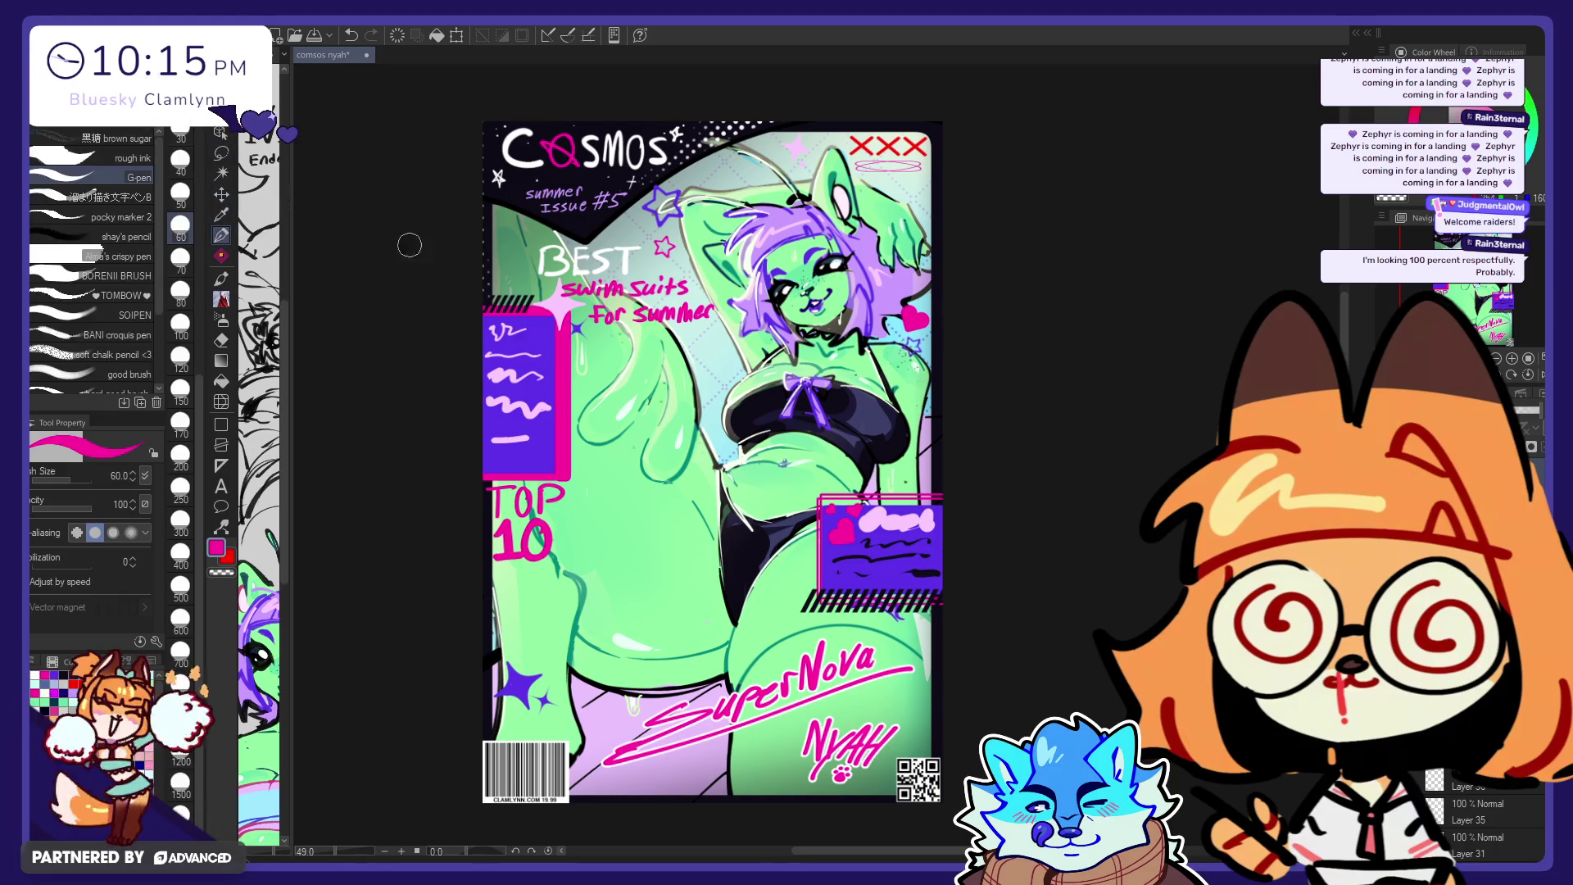
click(221, 194)
key(ctrl+z)
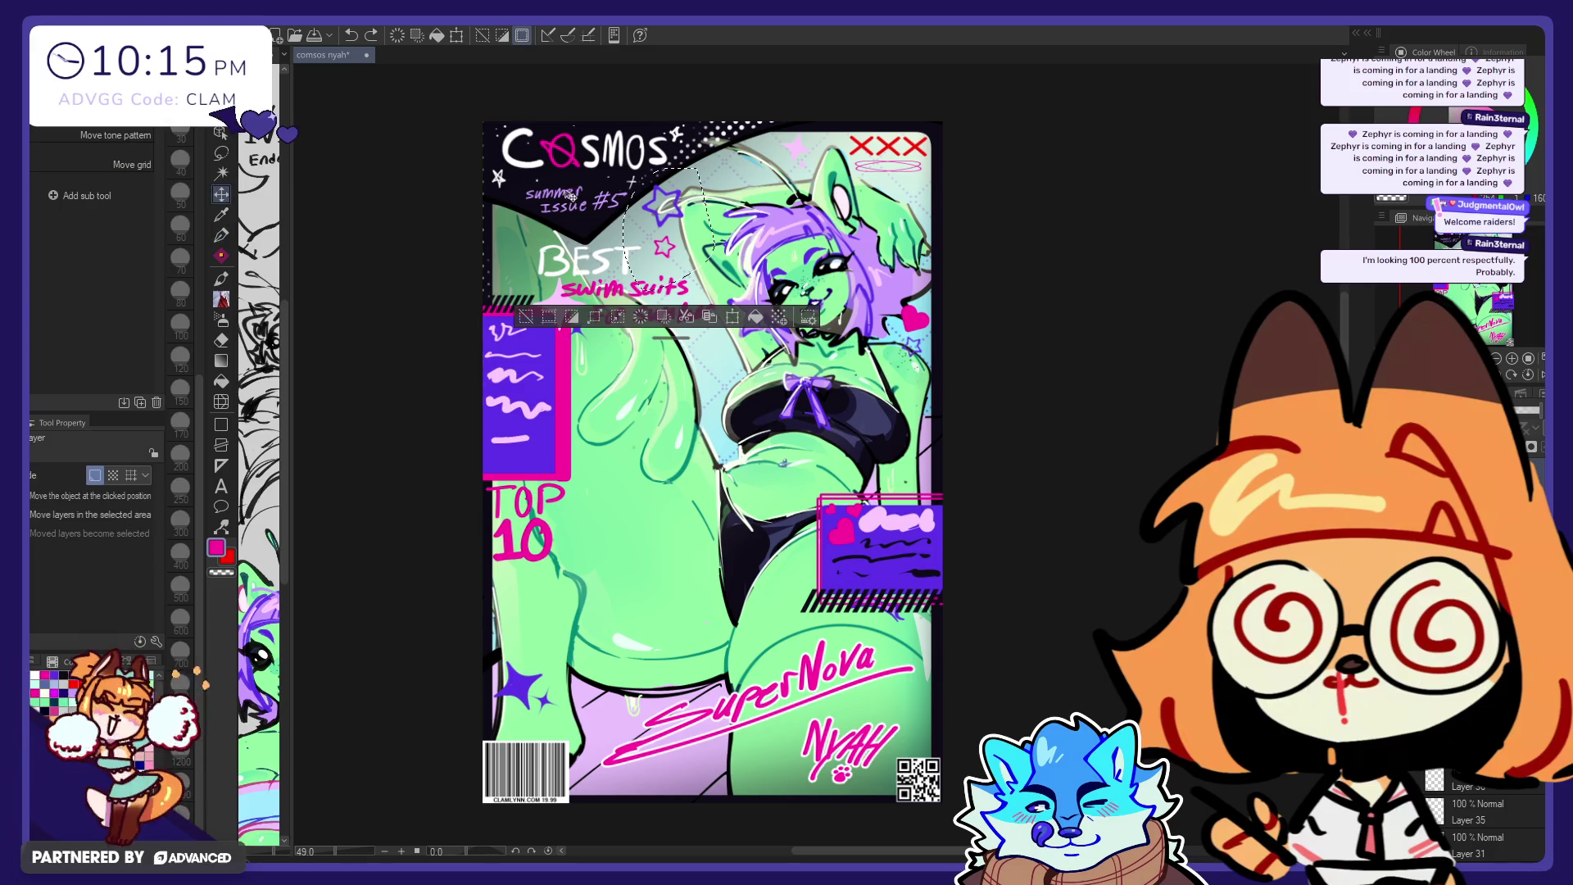
mouse_move(731, 303)
mouse_down()
mouse_move(694, 276)
mouse_move(683, 289)
mouse_up()
click(729, 328)
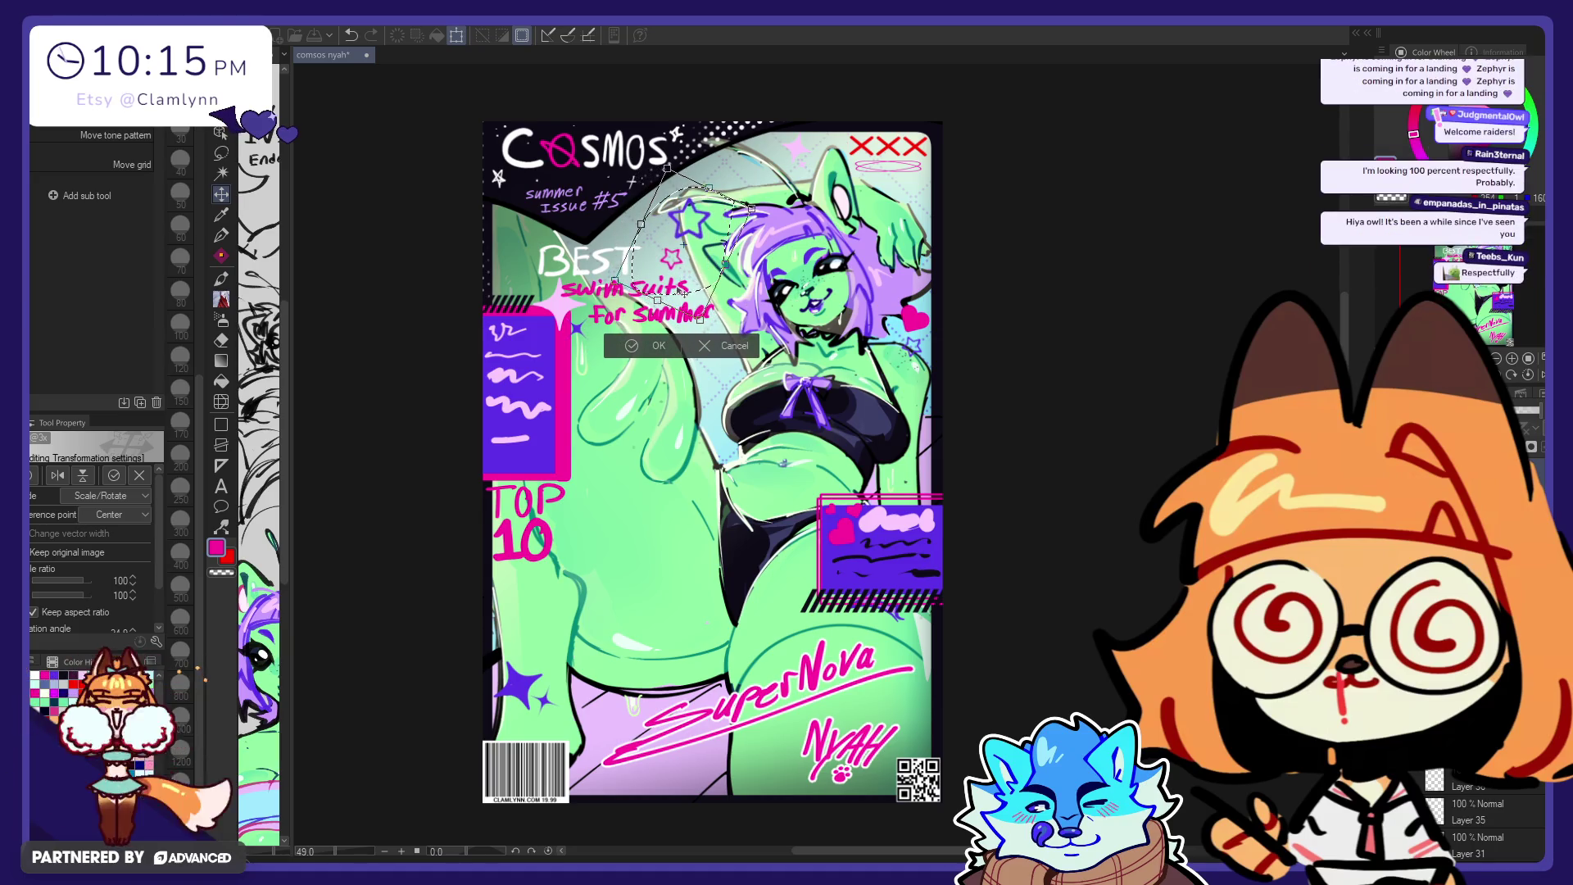
key(Return)
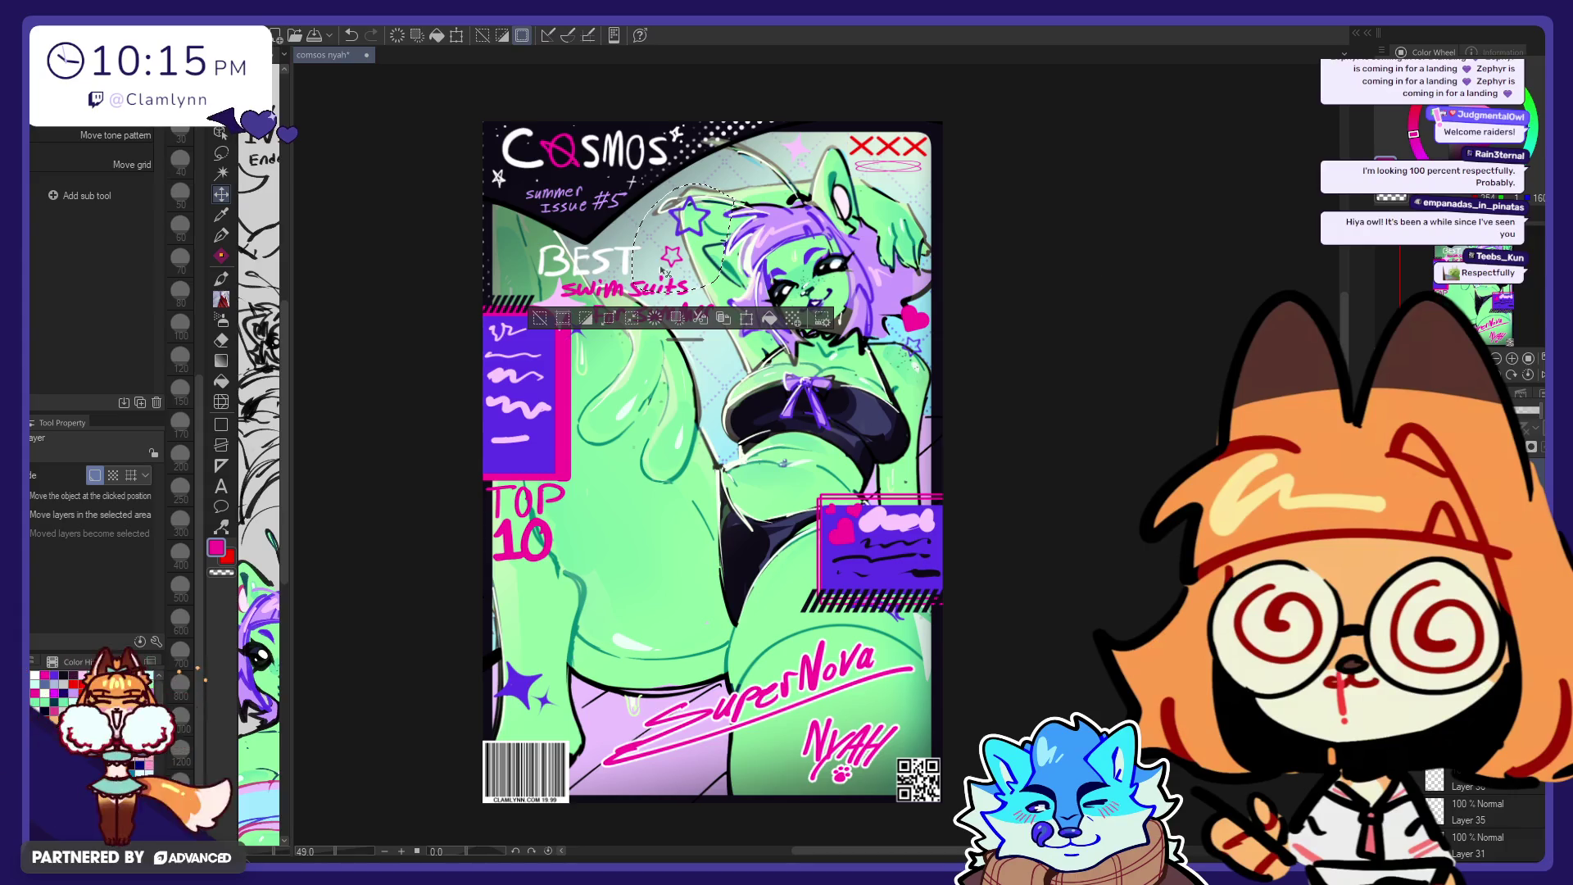
key(m)
key(ctrl+d)
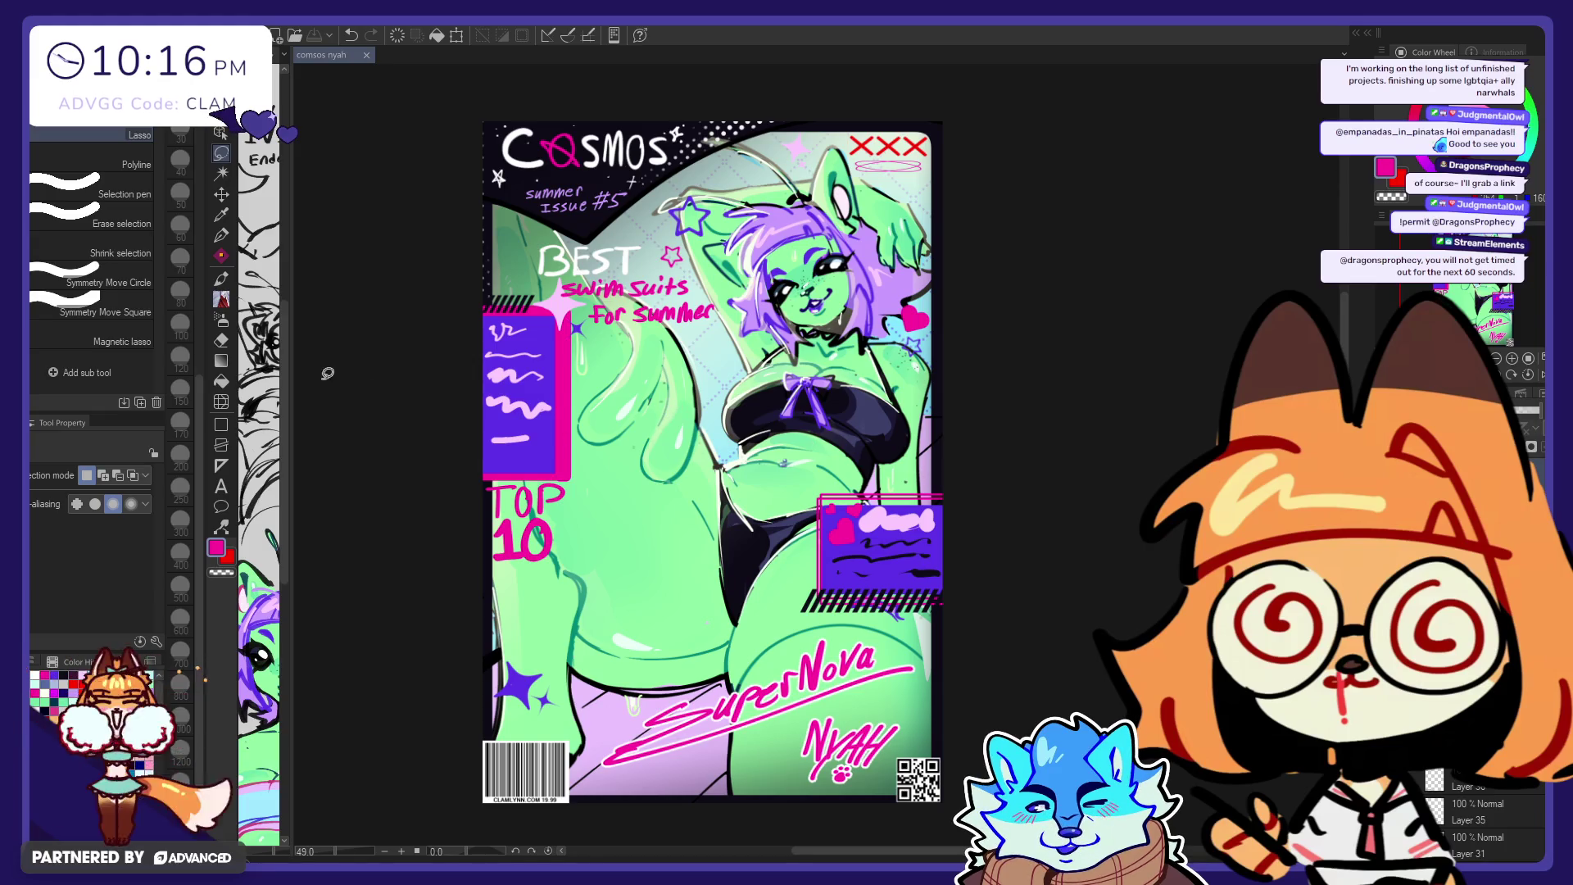
Step: Drag the subview divider right so the character sketches show beside the cover
drag(288, 349, 492, 327)
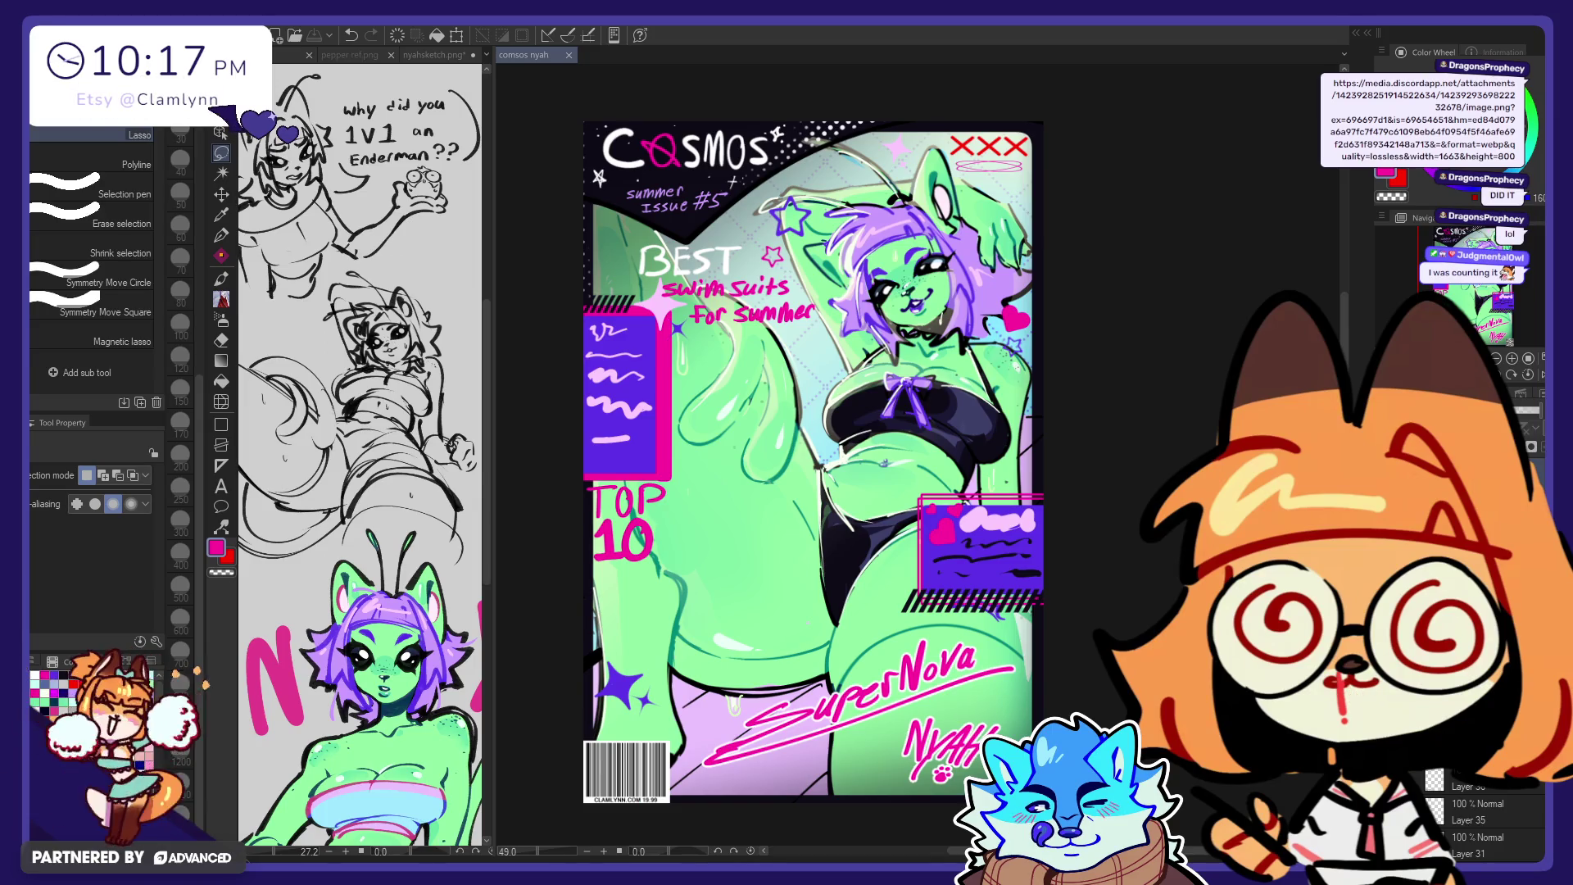
Step: Paste the clipboard photo of crocheted whales as a new Illustration canvas
key(ctrl+shift+n)
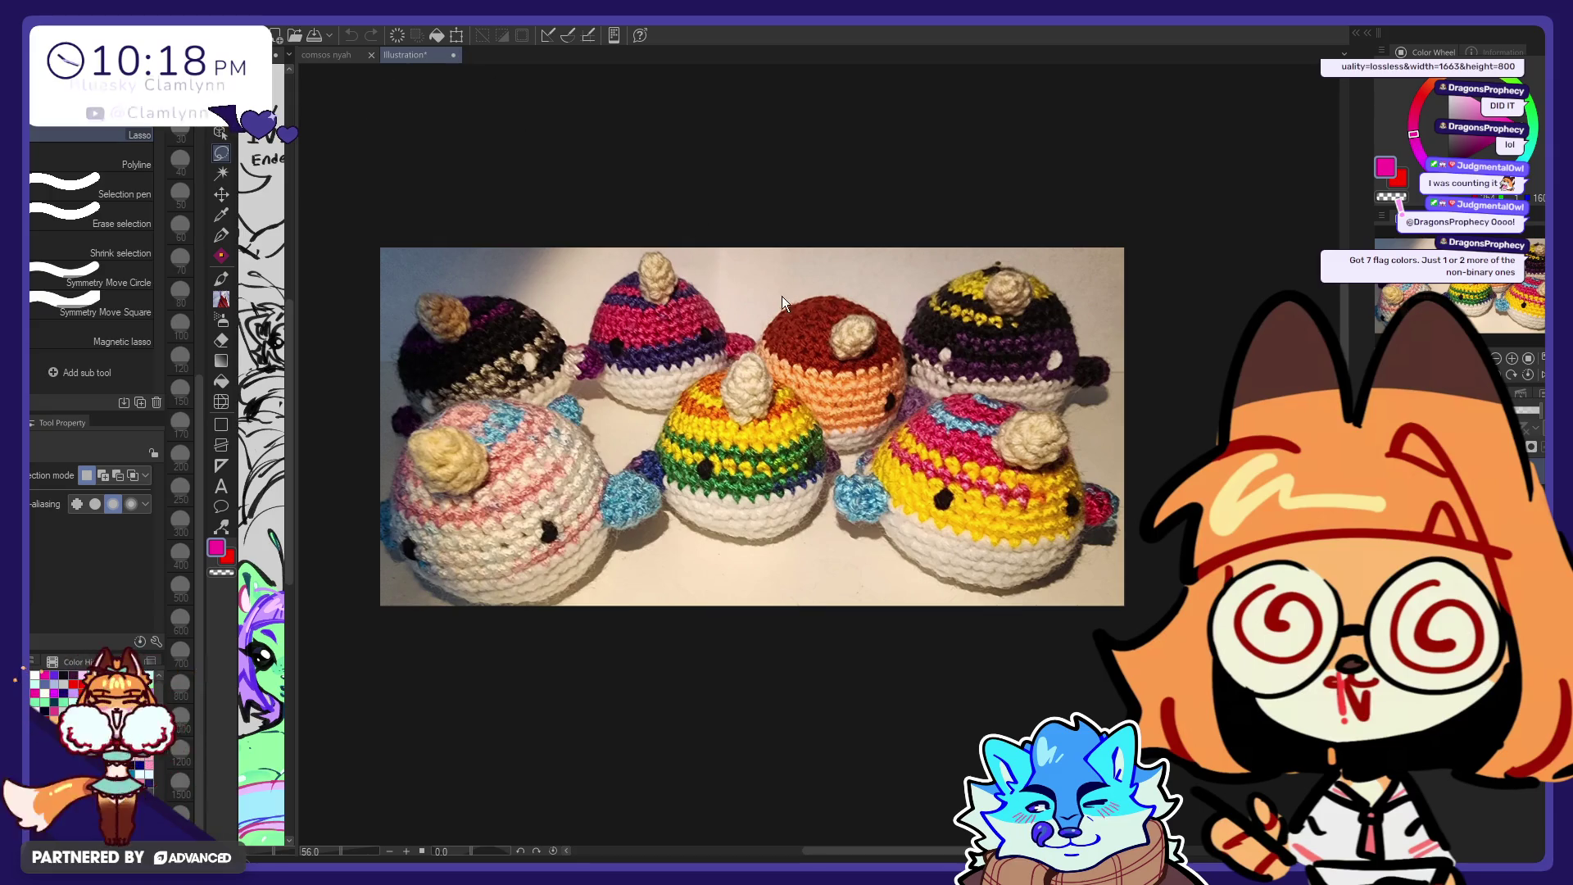
Step: Close the Illustration* whale photo tab to get back to the Cosmos cover
click(453, 55)
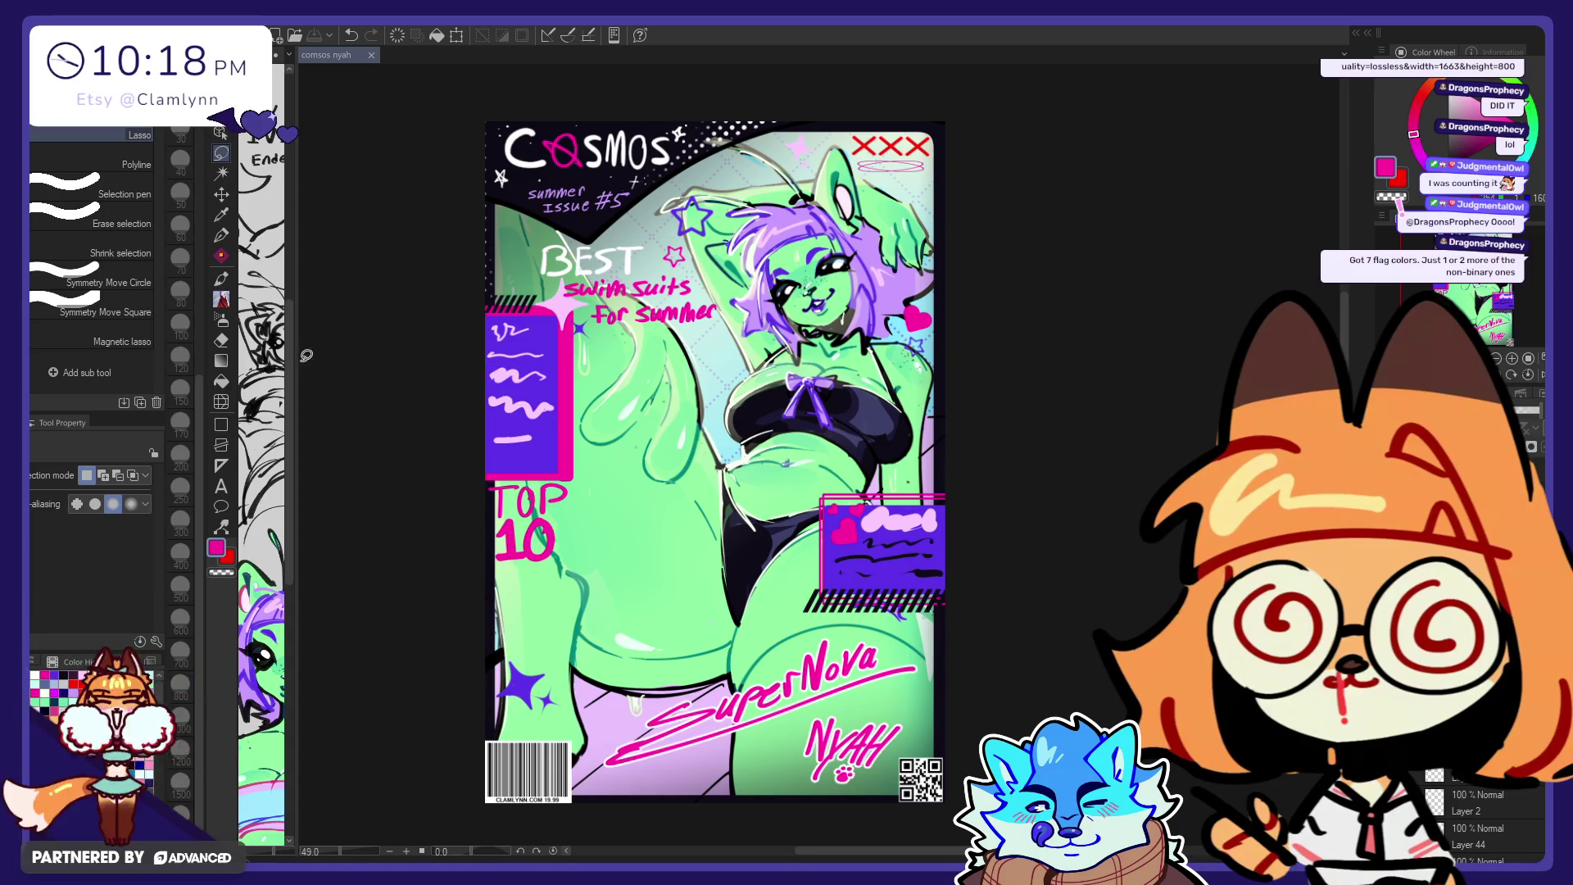
Step: Drag the sketch subview divider right again to enlarge the reference panel
drag(305, 355, 501, 345)
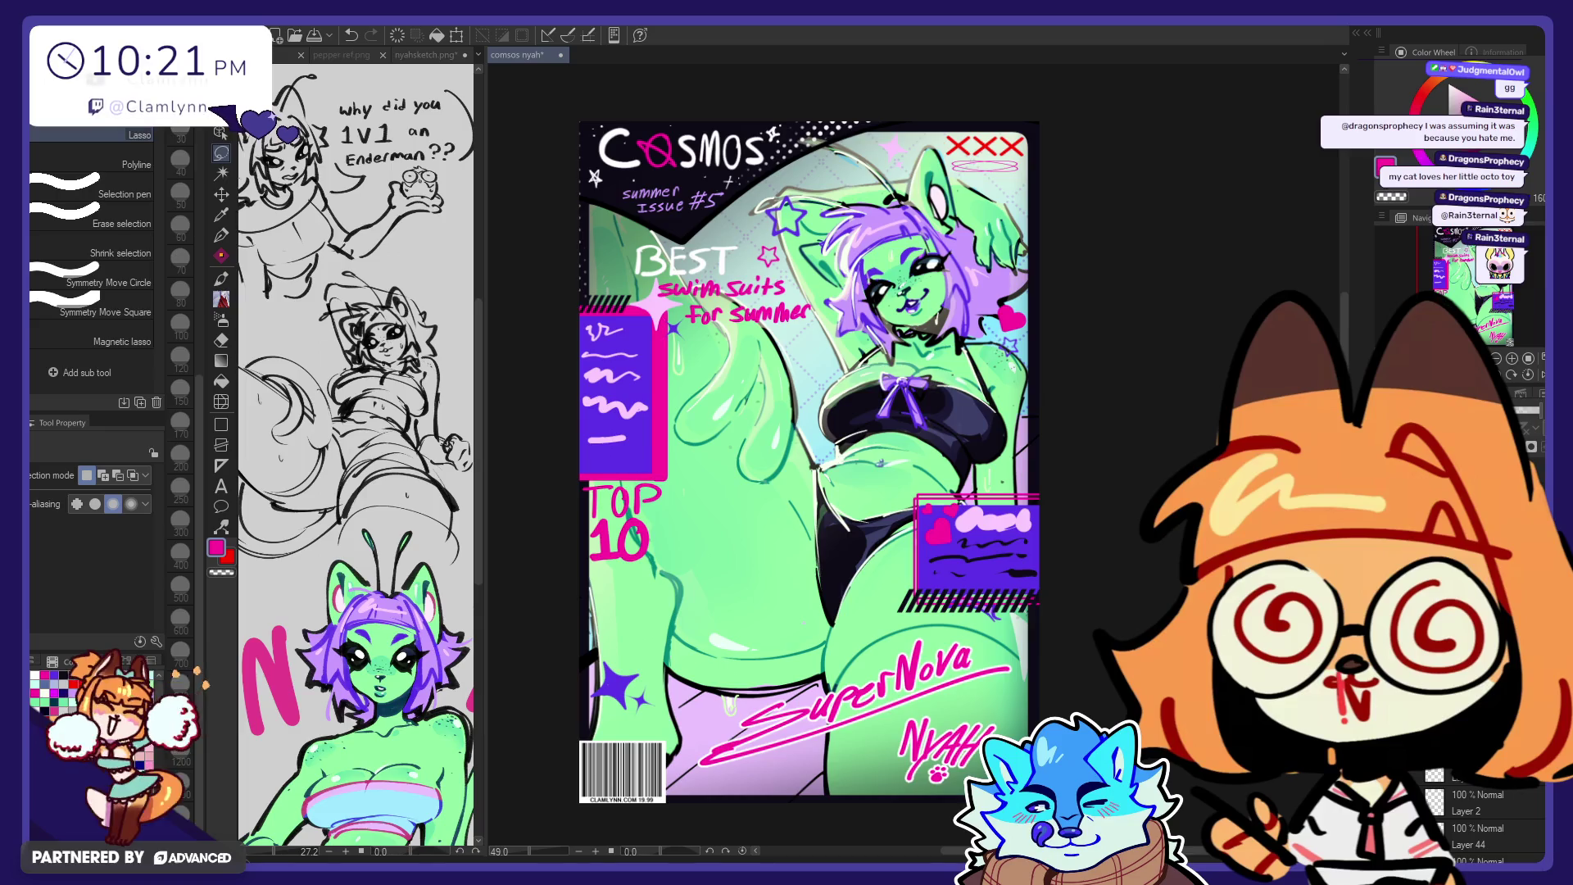
Step: Select the G-pen from the Pen tool for inking
click(221, 235)
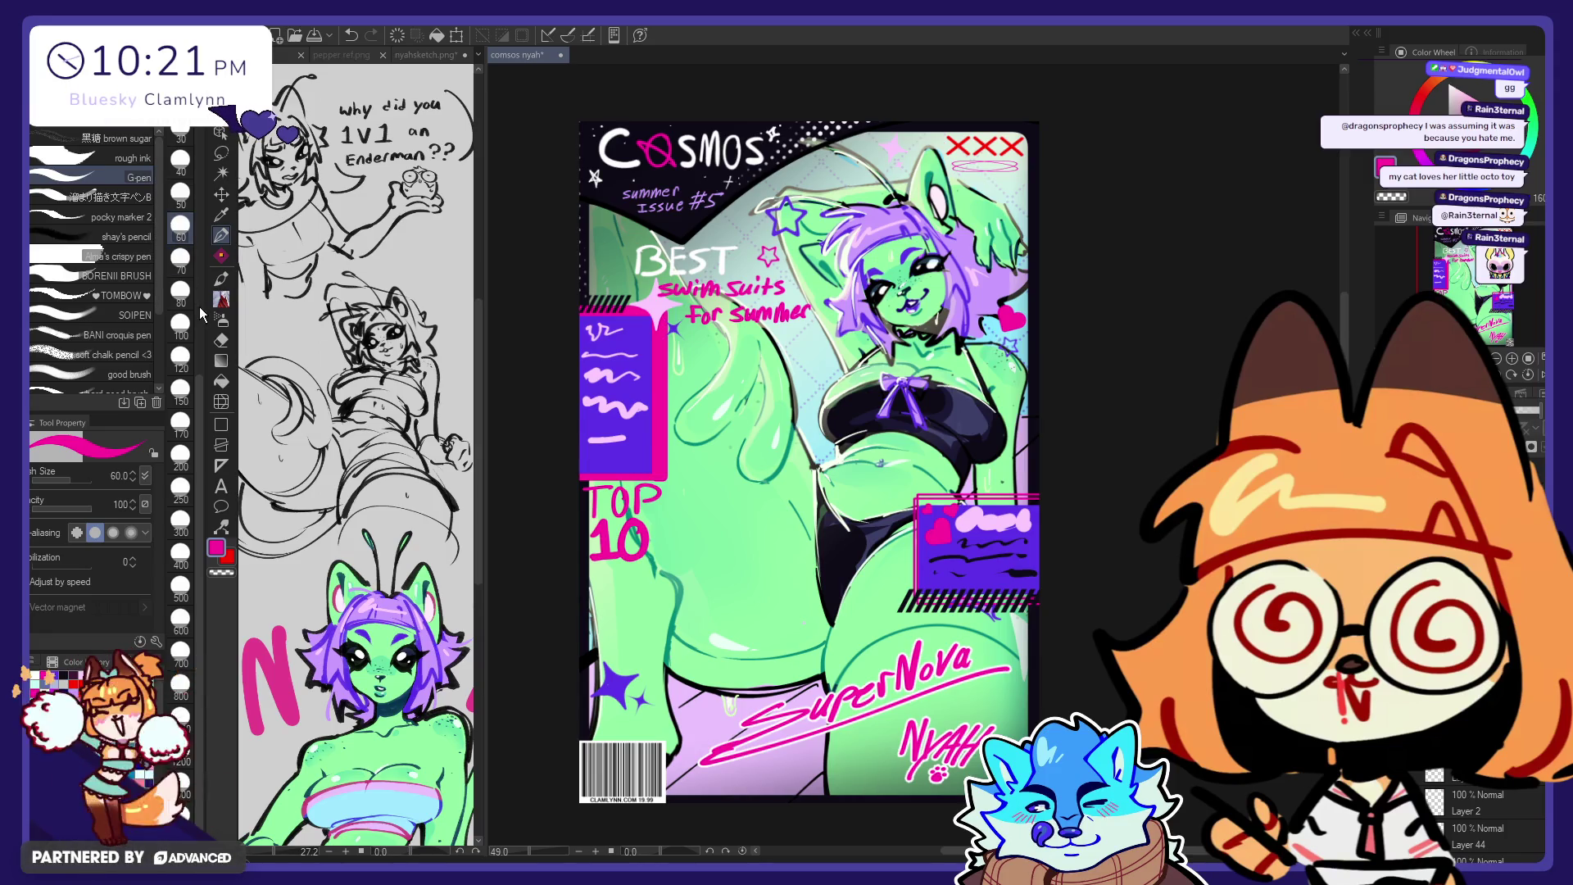
scroll(198, 380, up, 1)
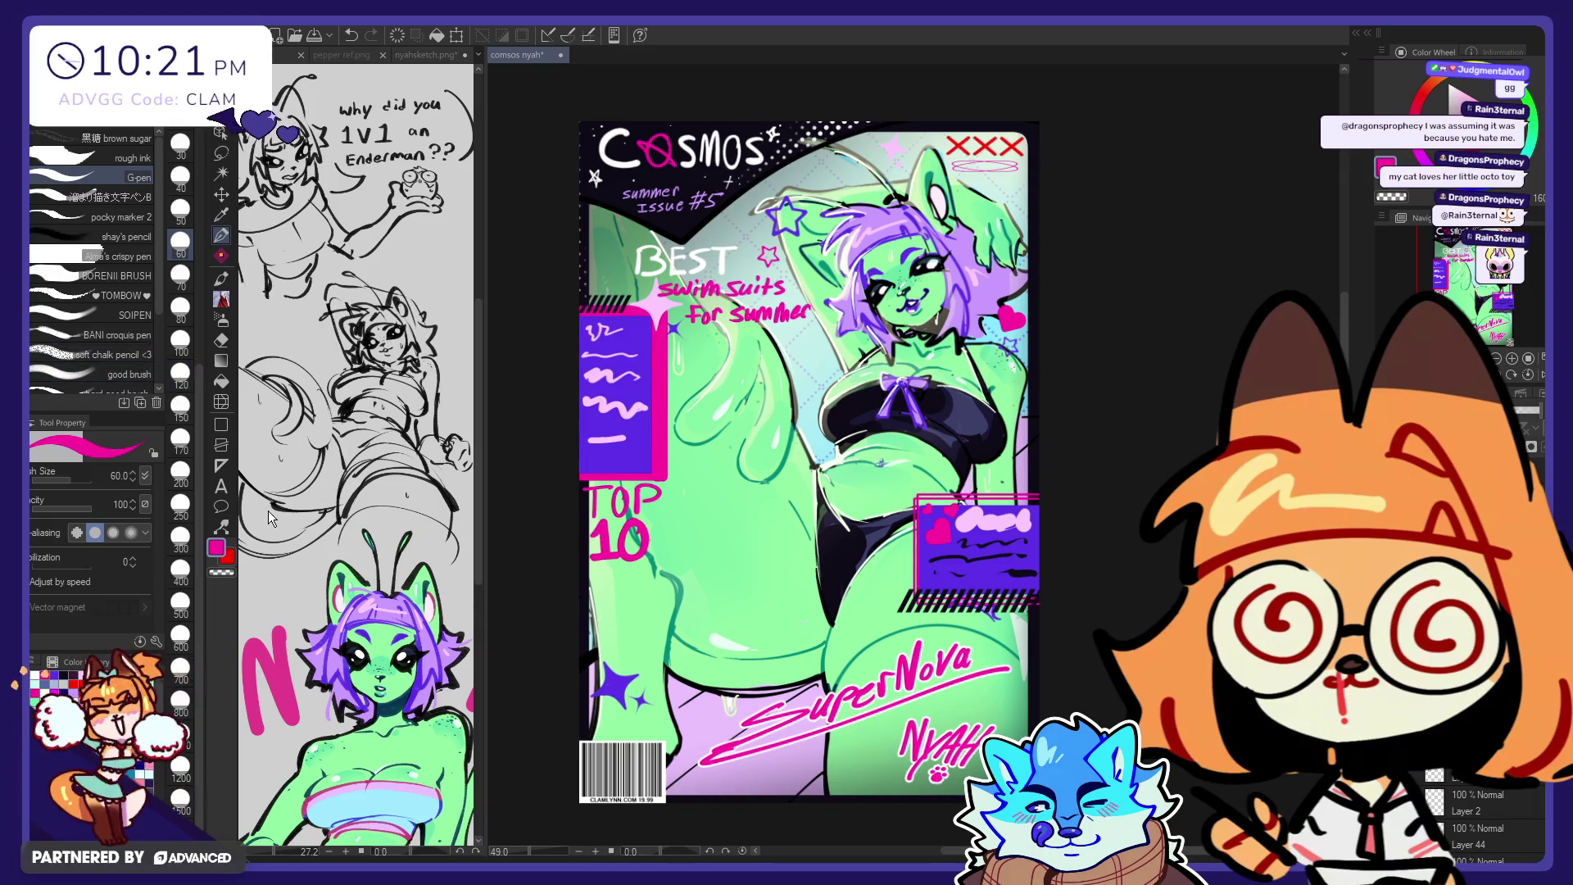
scroll(811, 514, up, 1)
scroll(811, 514, up, 1)
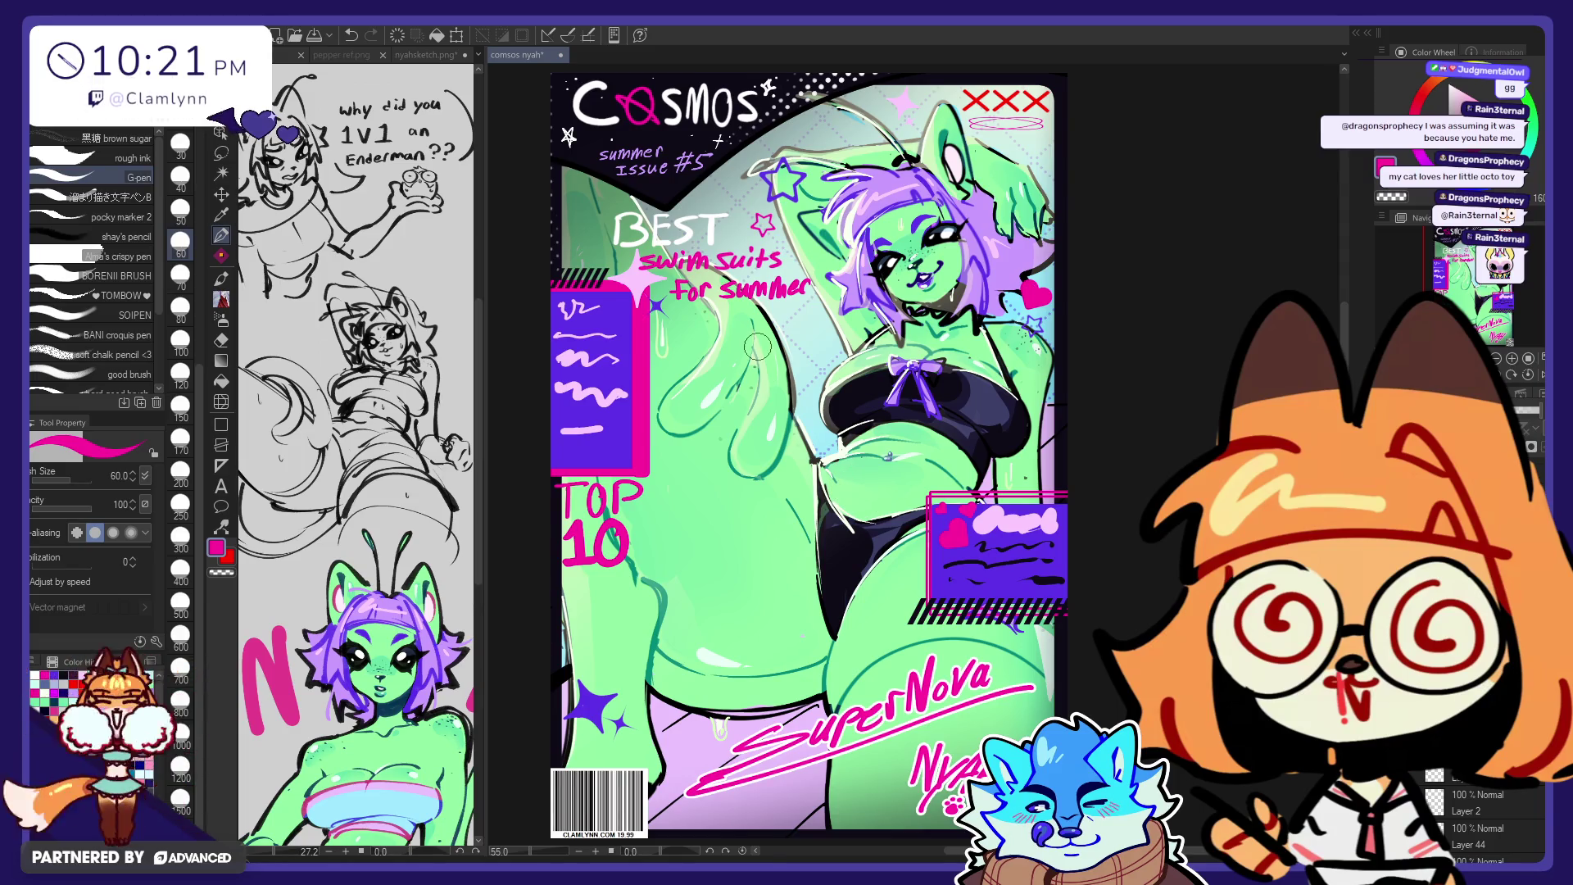
scroll(743, 229, down, 1)
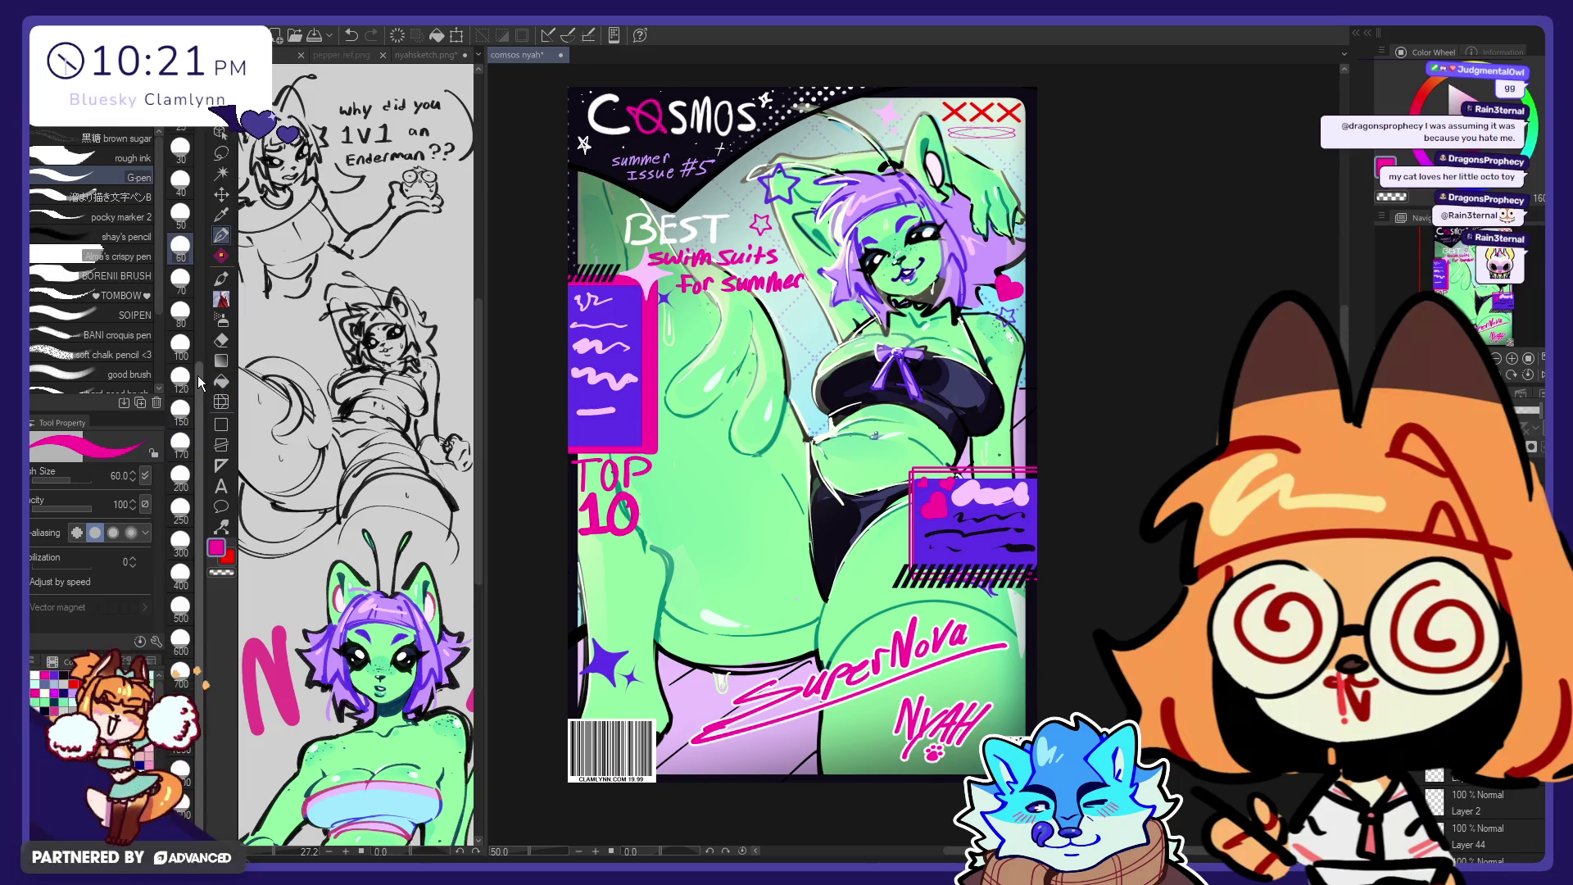
drag(204, 391, 202, 330)
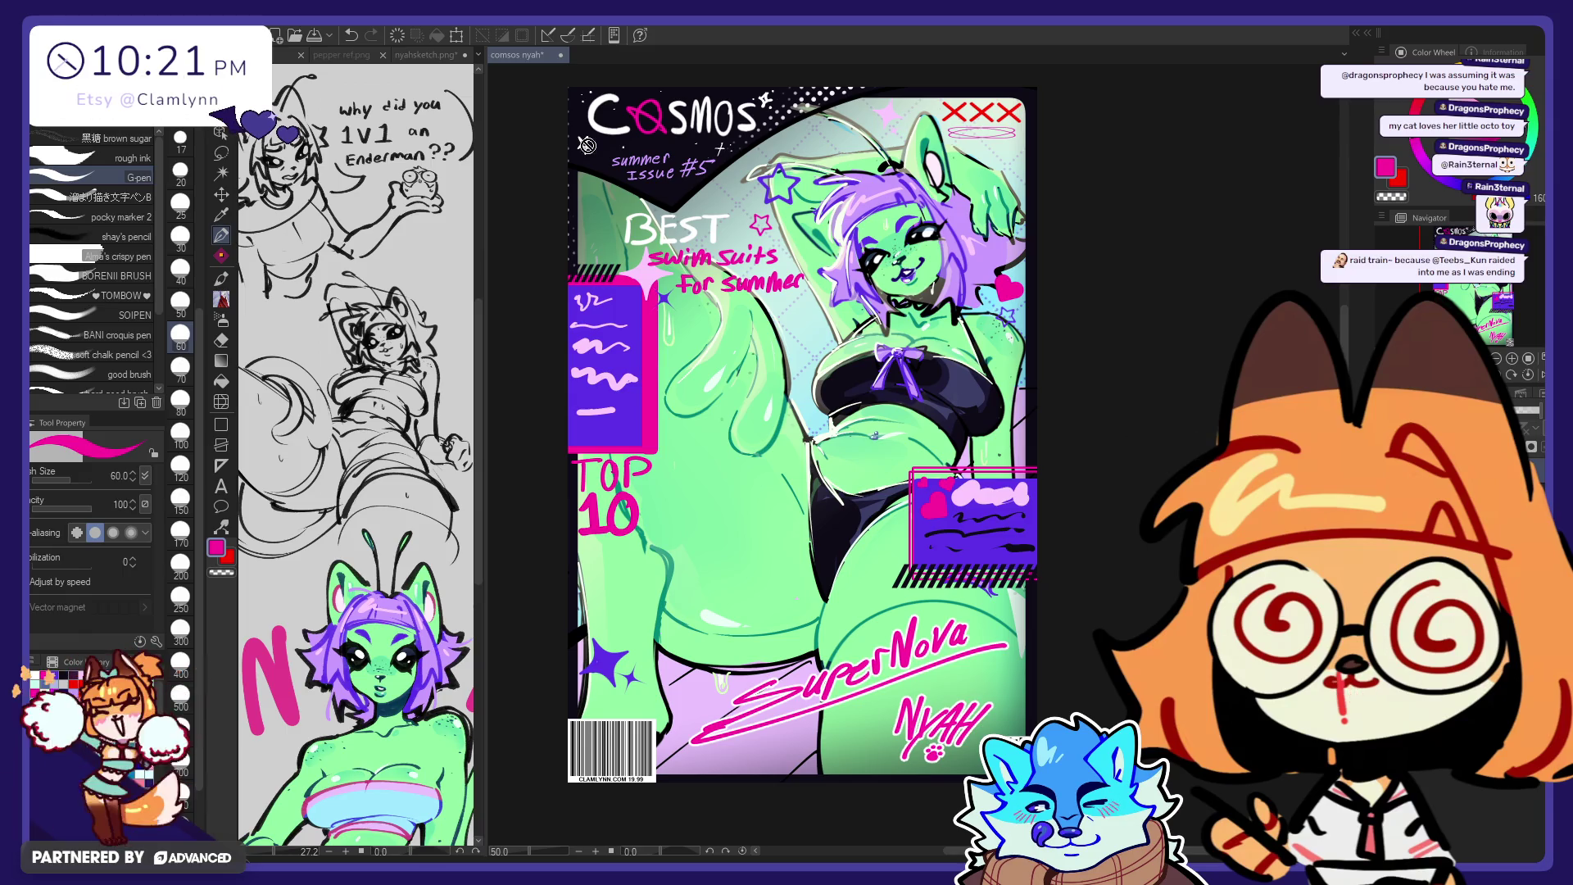
Step: Cycle the side reference from nyahsketch.png to the black-outfit pepper ref.png
key(ctrl+Tab)
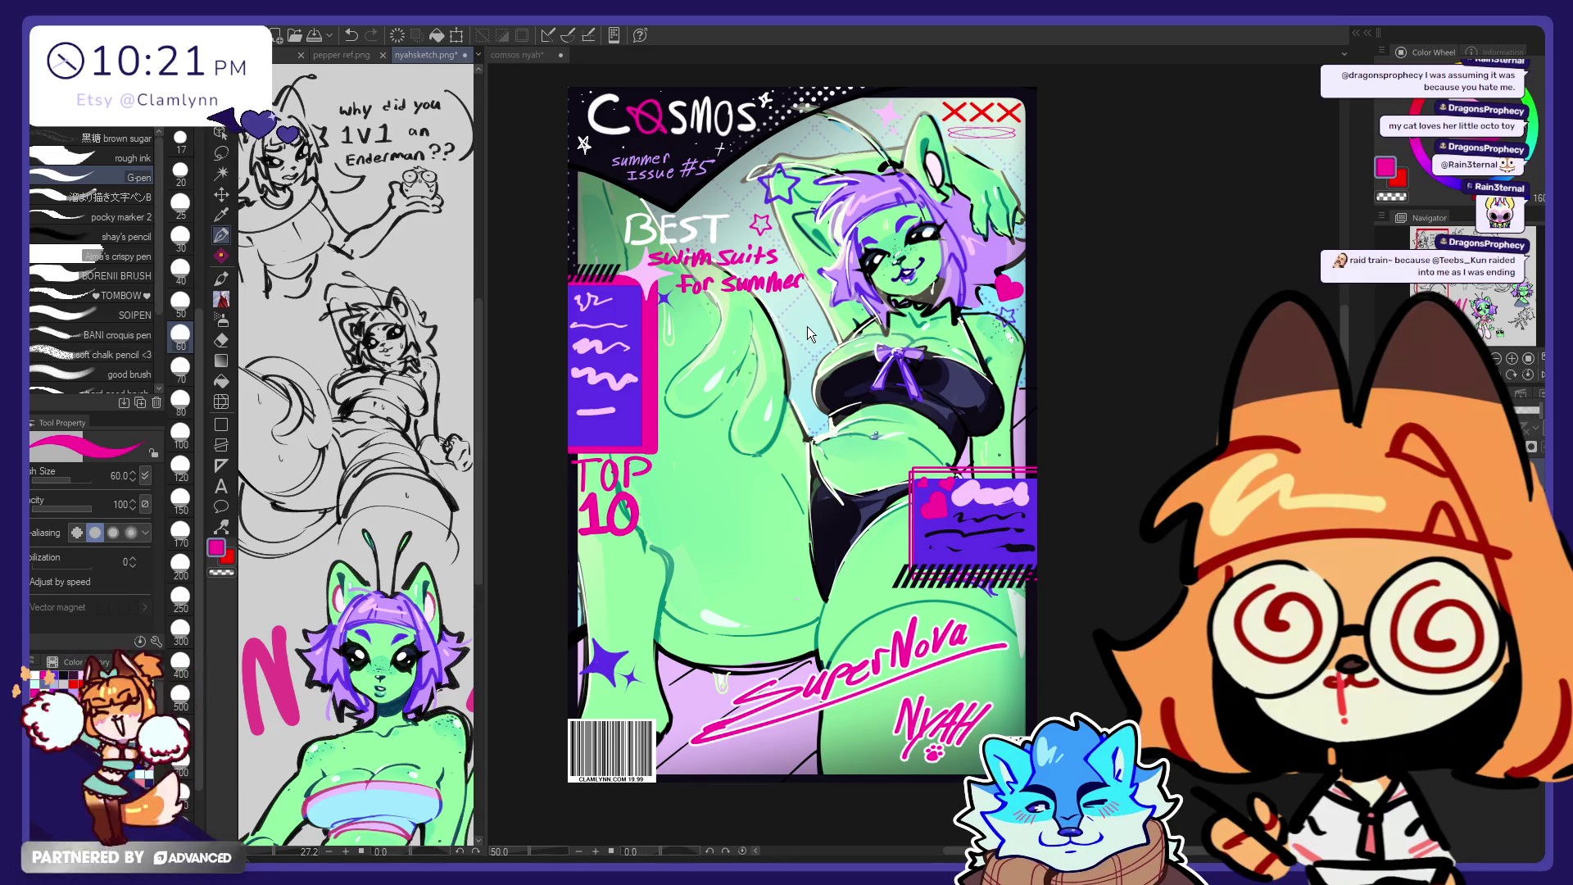
key(ctrl+Tab)
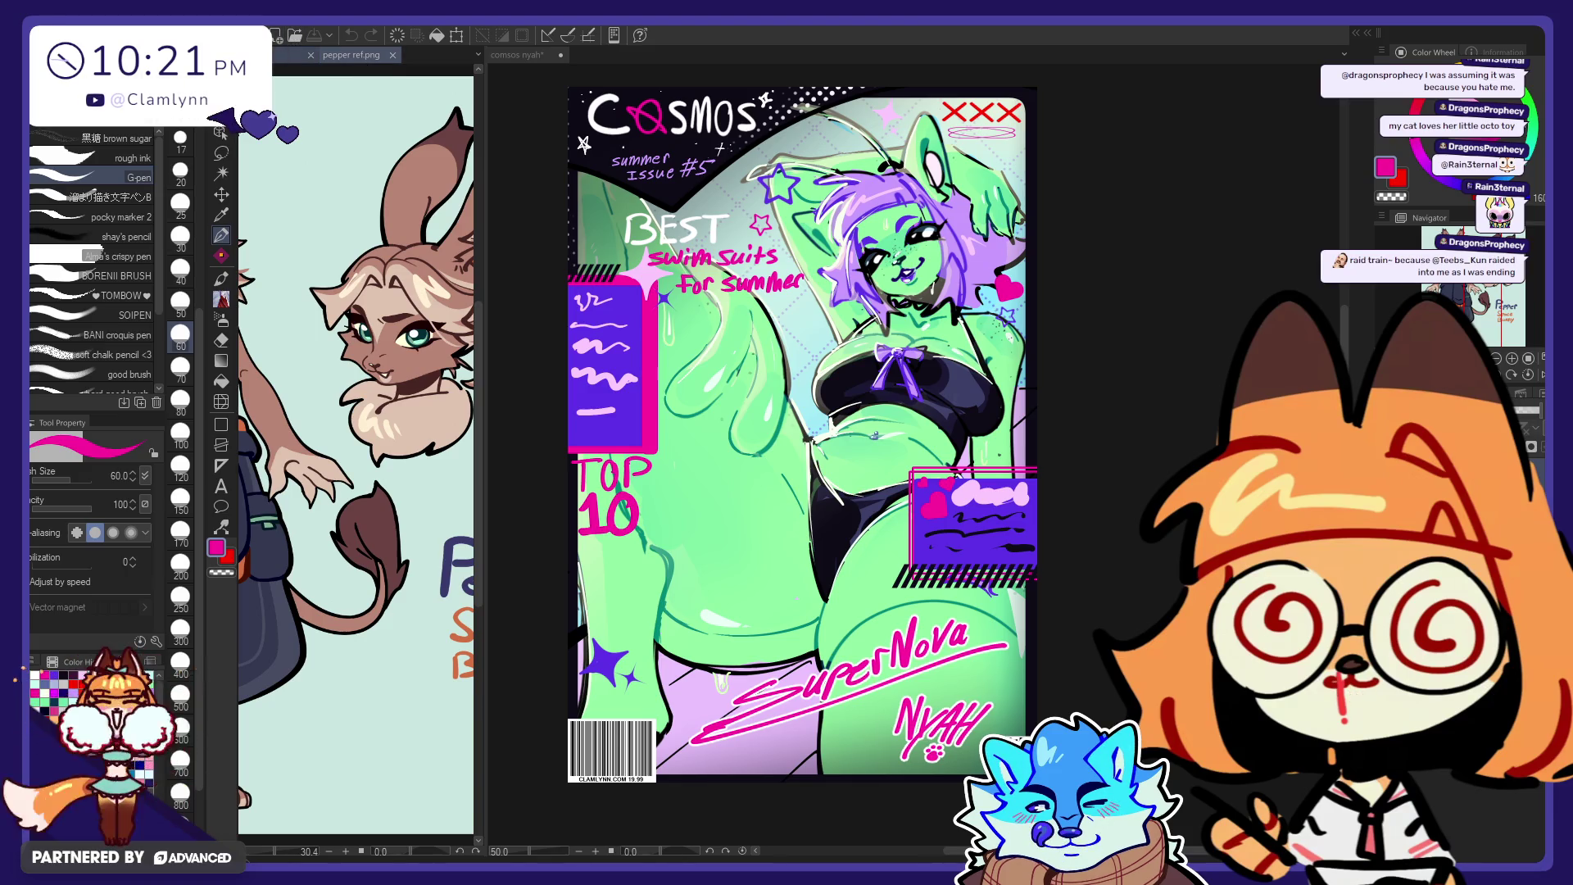
key(ctrl+Tab)
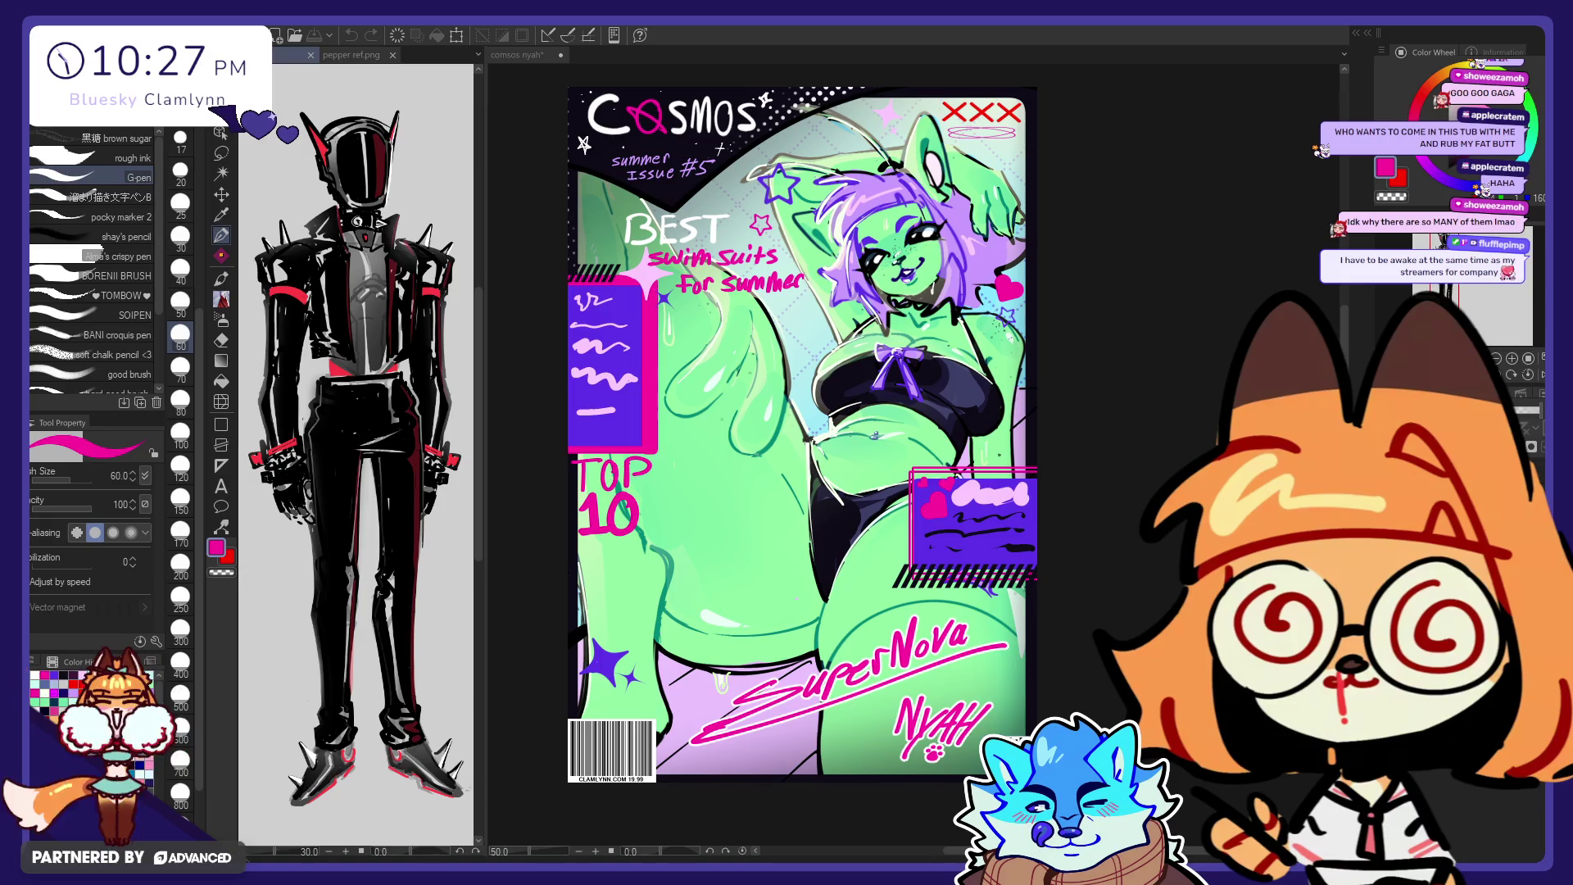
Step: Bring the comsos nyah cover document forward and save it with Ctrl+S
key(ctrl+Tab)
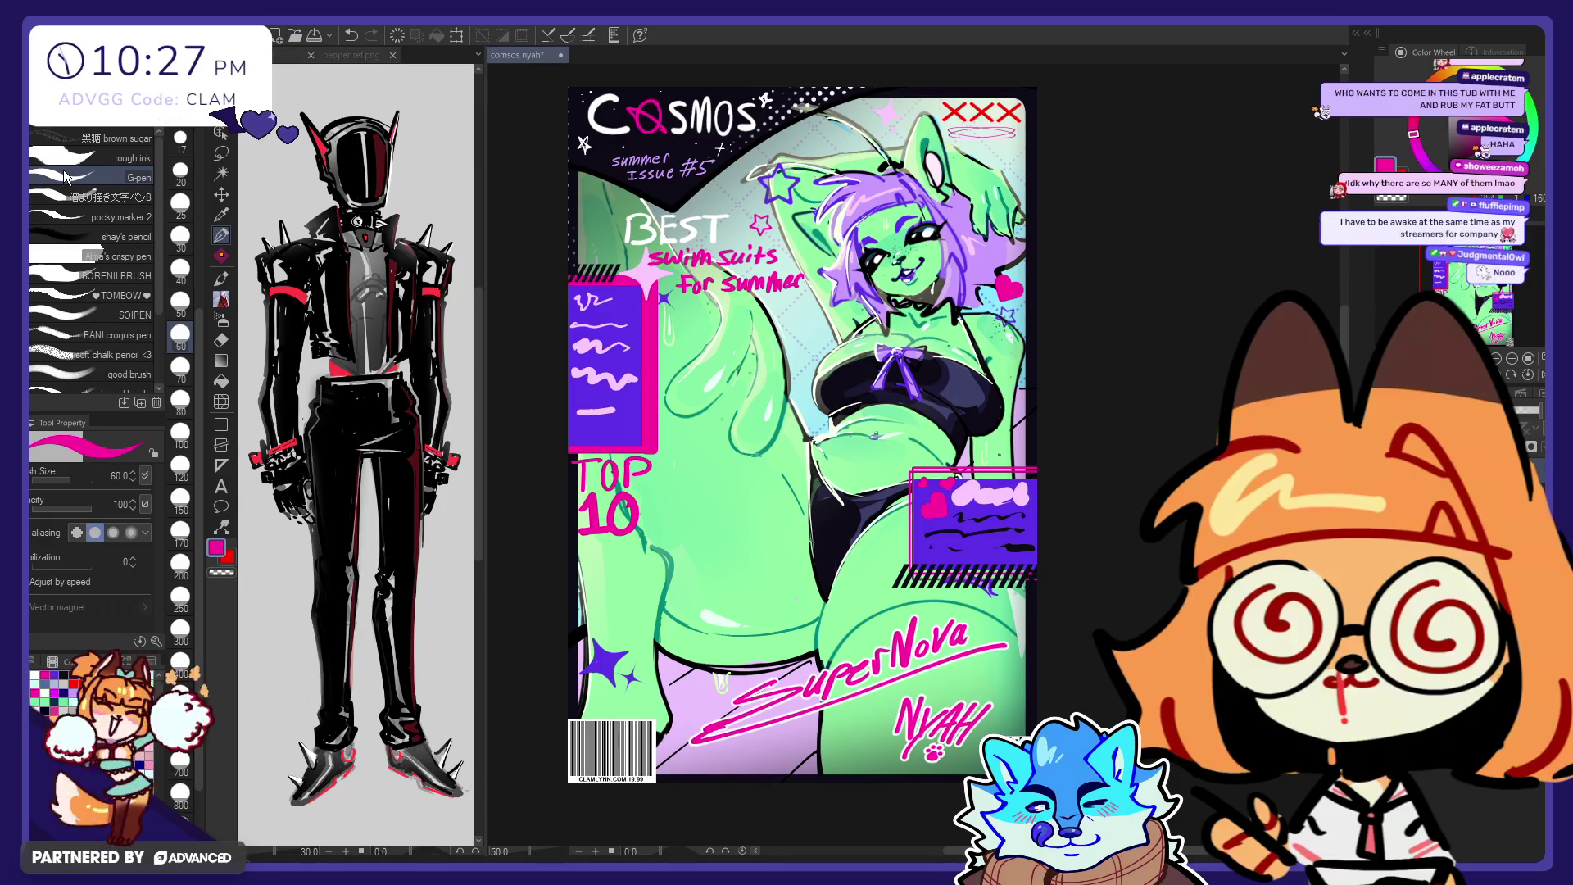
key(ctrl+s)
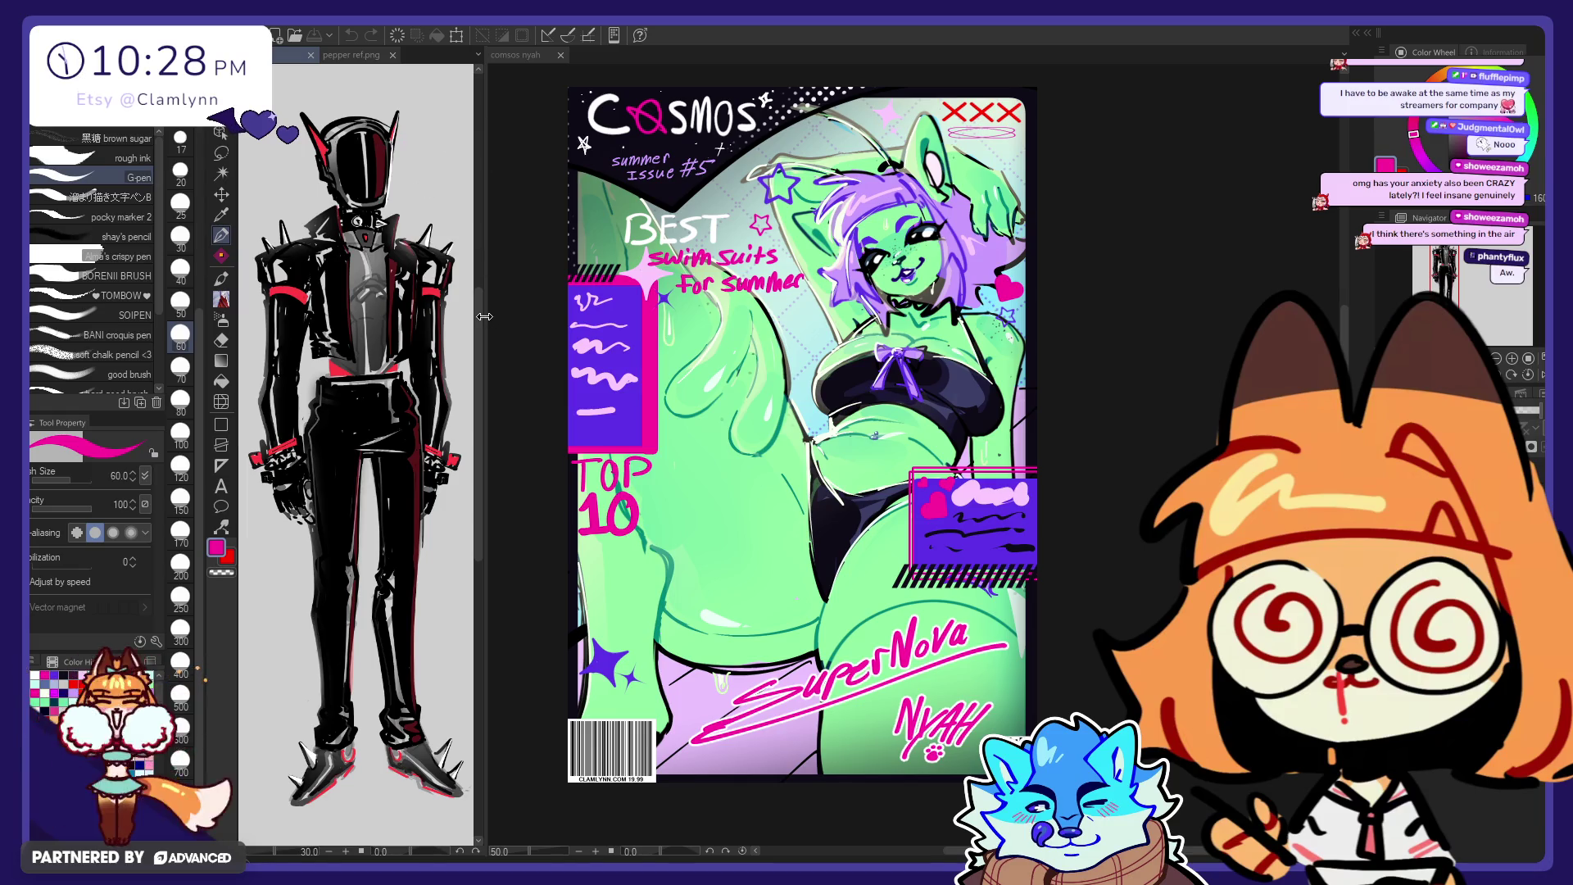
Step: Shrink the Pepper reference pane slightly so the Cosmos cover canvas gets more width
drag(484, 316, 469, 319)
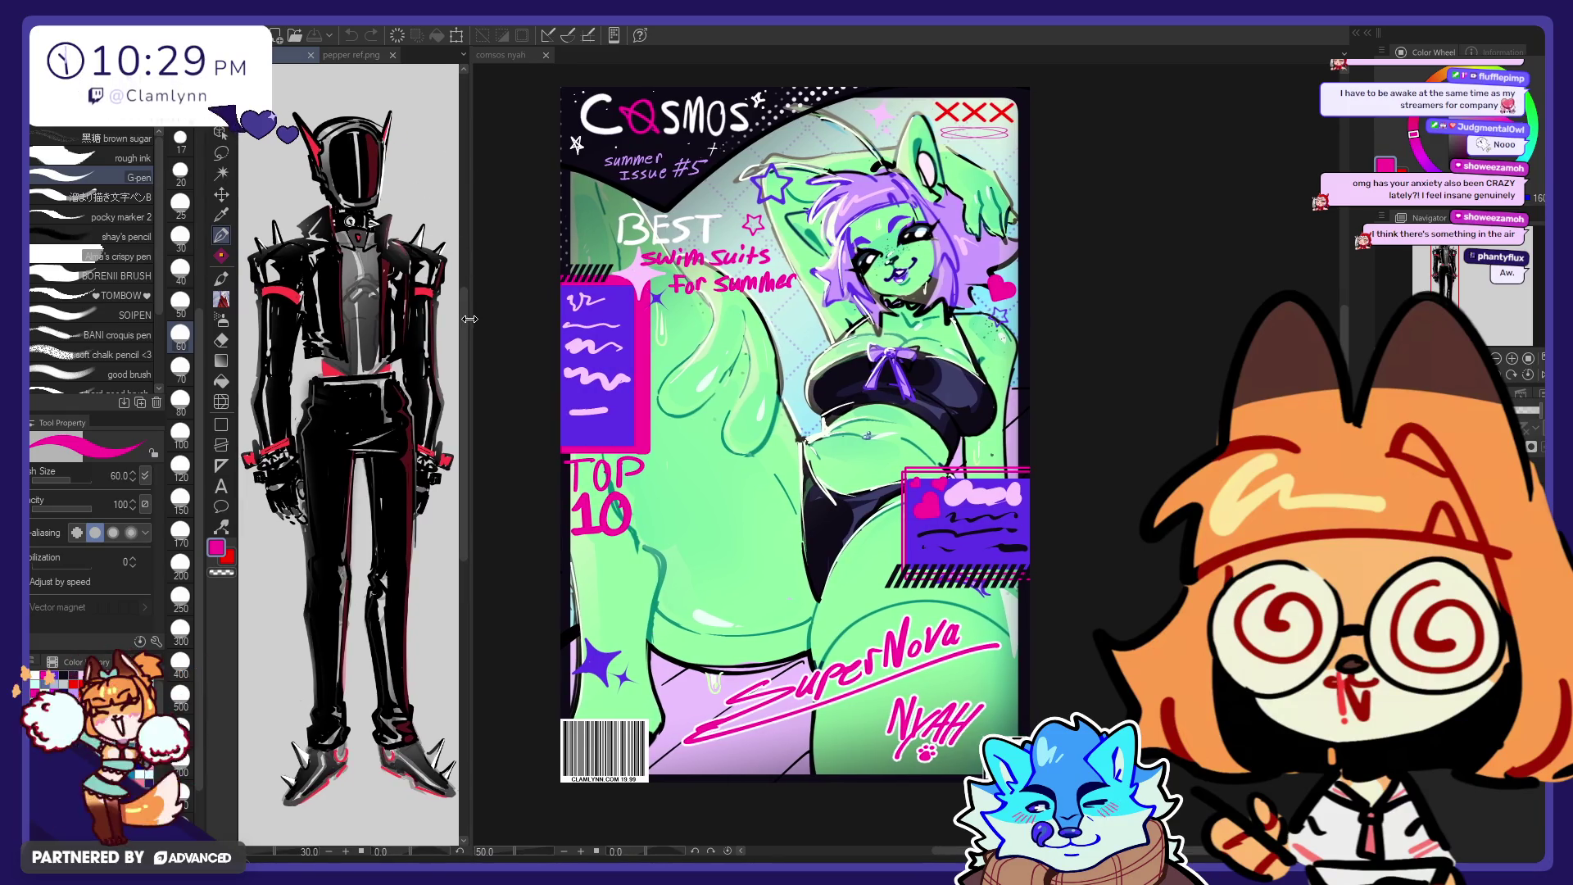